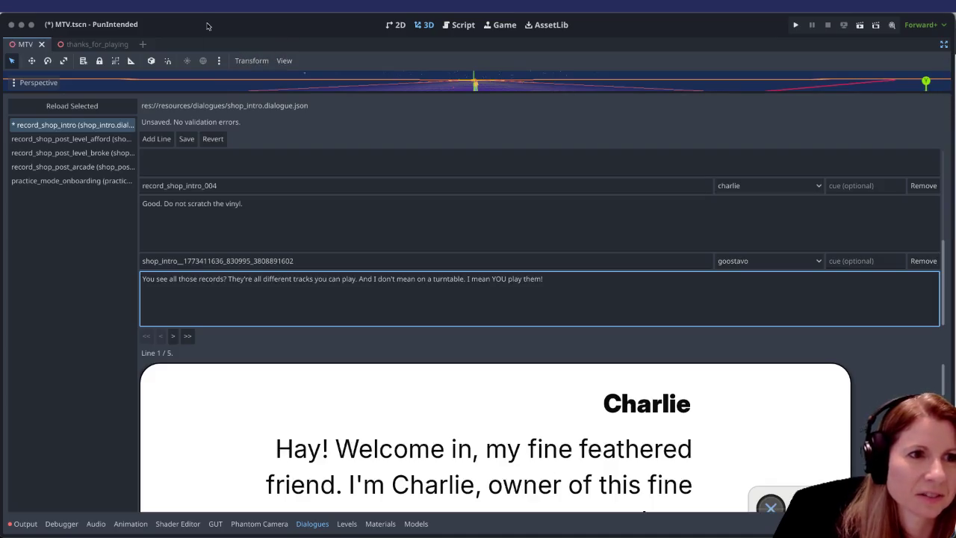
# Step: Preview the Home Depot straw bale from the hay stack image results, then return to Godot
pyautogui.press('super+Tab')
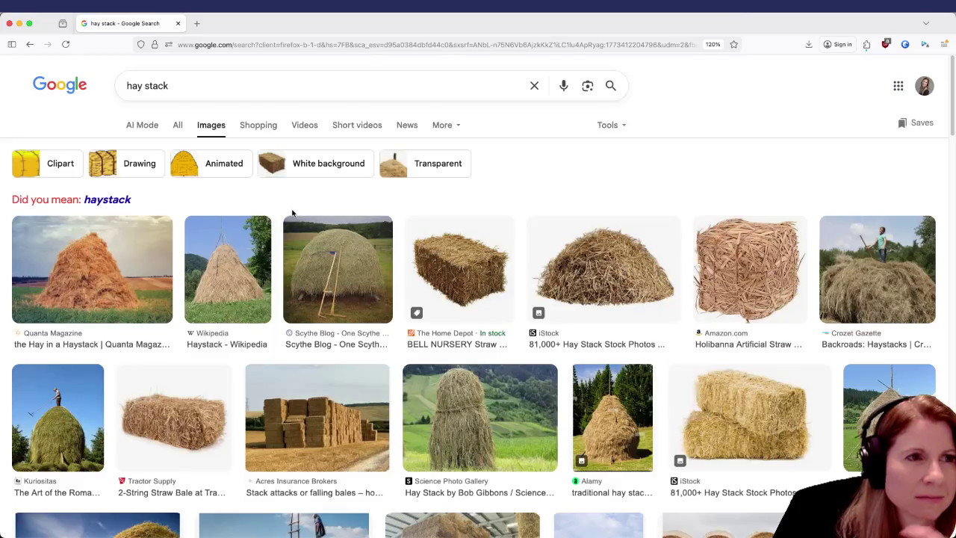
pyautogui.scroll(-3, 292, 224)
pyautogui.click(441, 172)
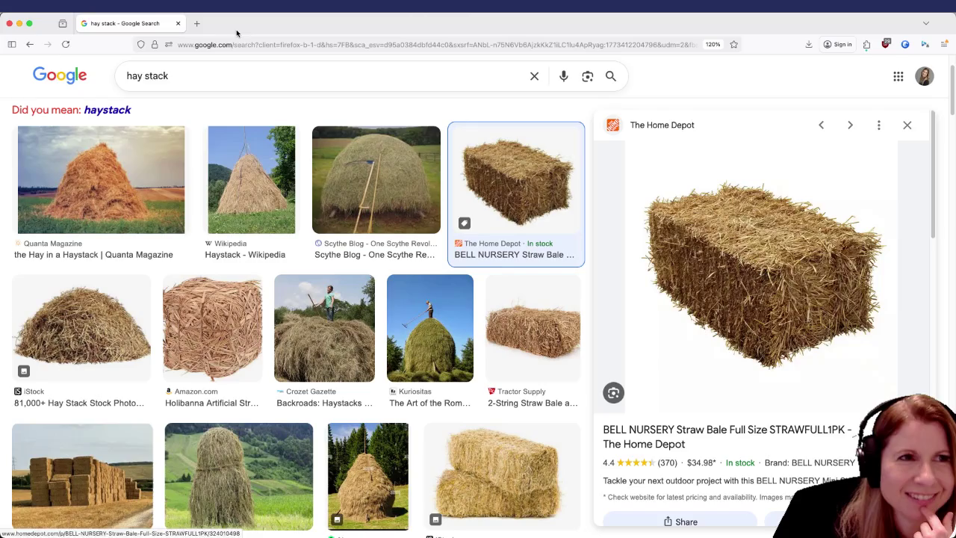
pyautogui.press('super+Tab')
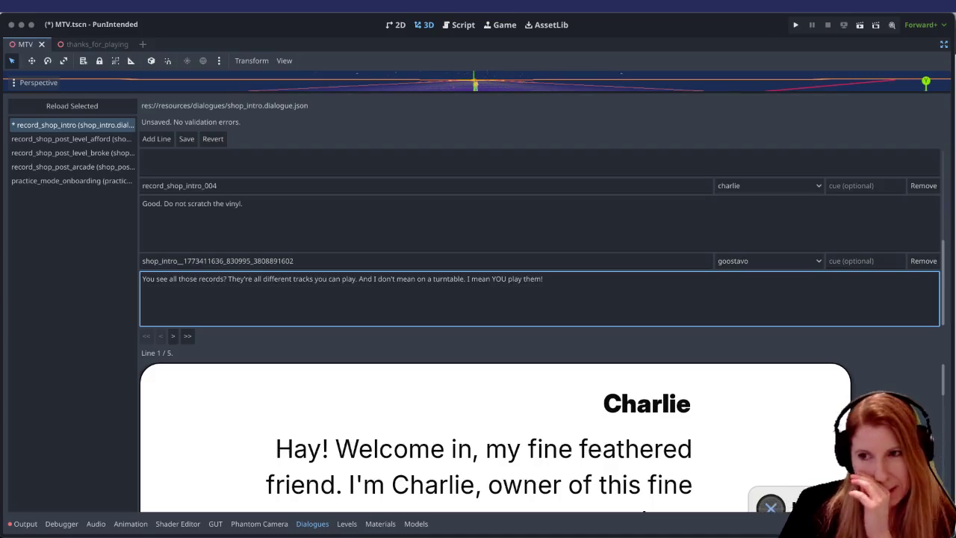
# Step: Switch to the Shop Dialogue flowchart of Charlie's shop lines
pyautogui.press('super+Tab')
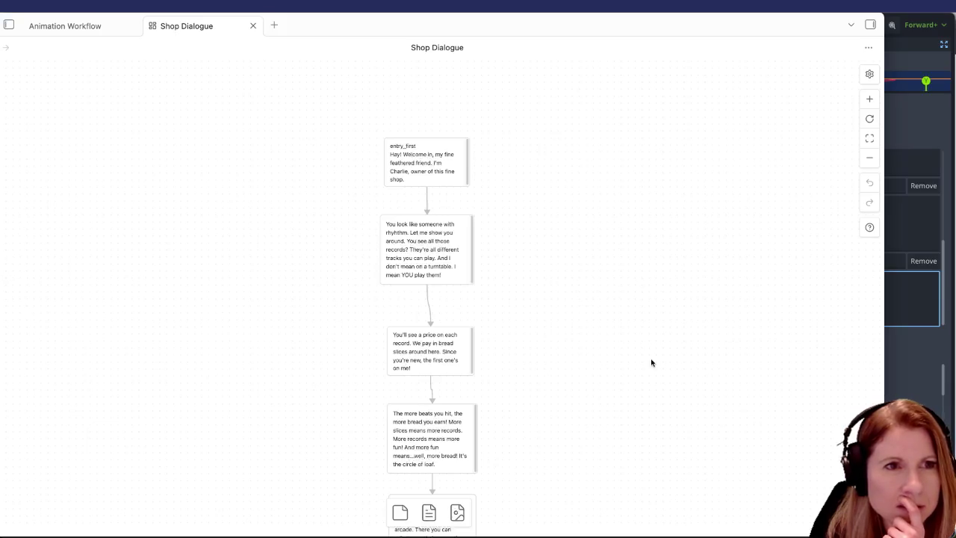
pyautogui.scroll(-3, 651, 362)
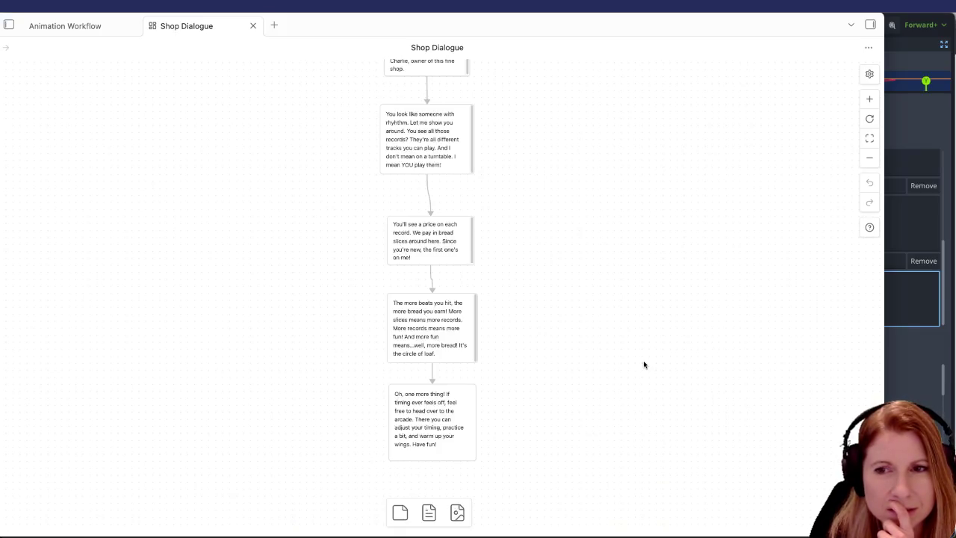
pyautogui.scroll(1, 646, 363)
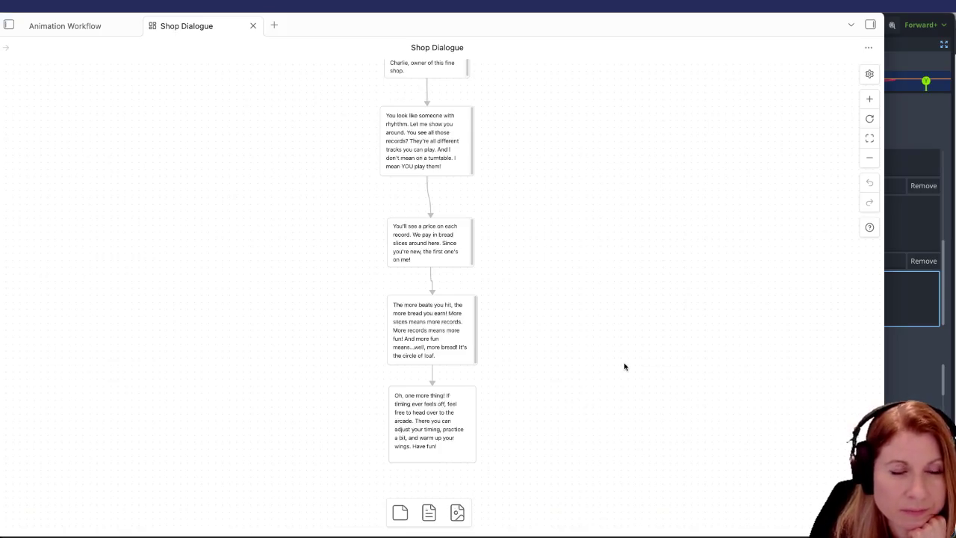
pyautogui.click(453, 354)
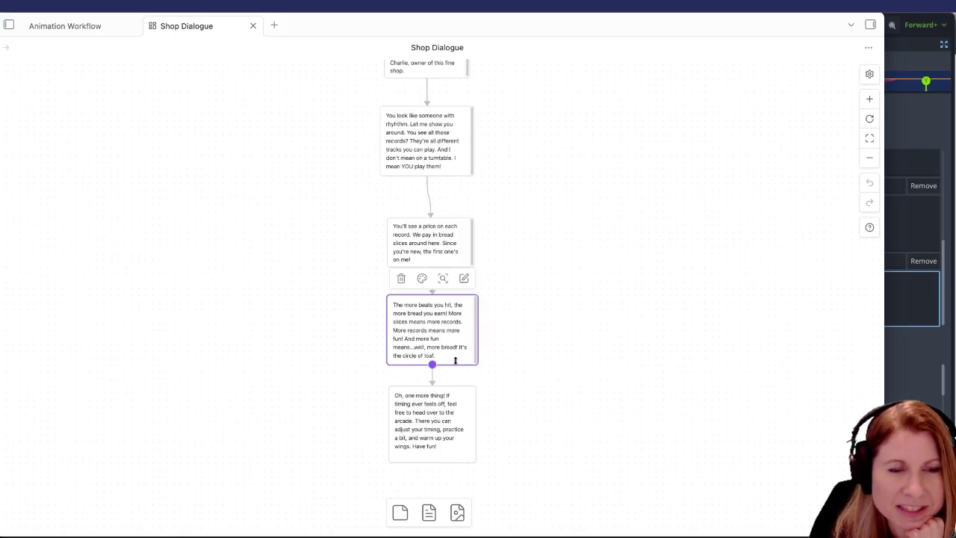
pyautogui.click(649, 394)
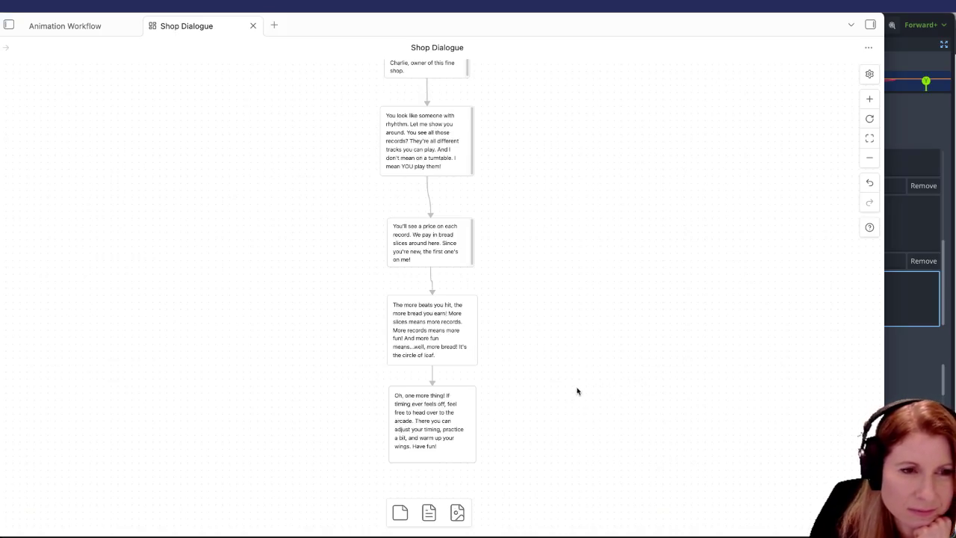
pyautogui.scroll(-3, 556, 384)
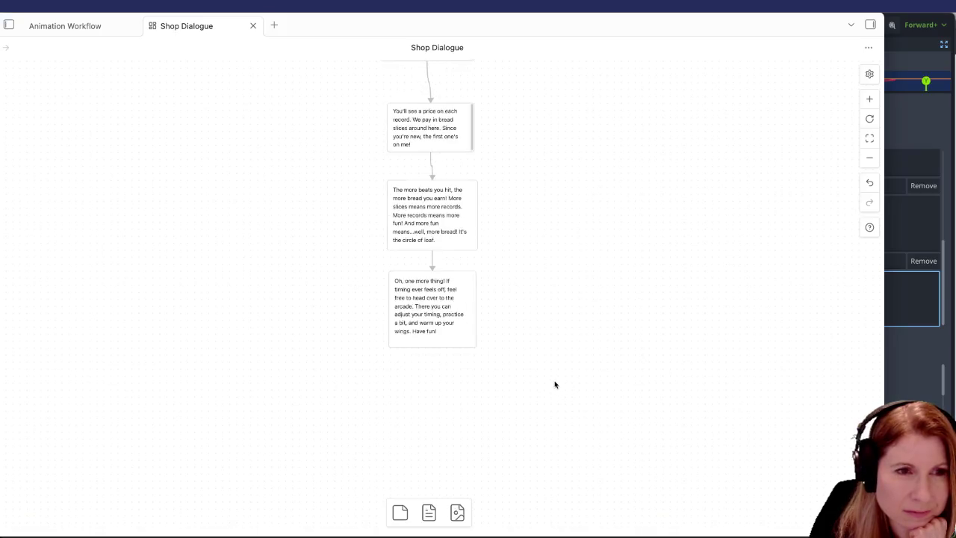
pyautogui.scroll(4, 557, 378)
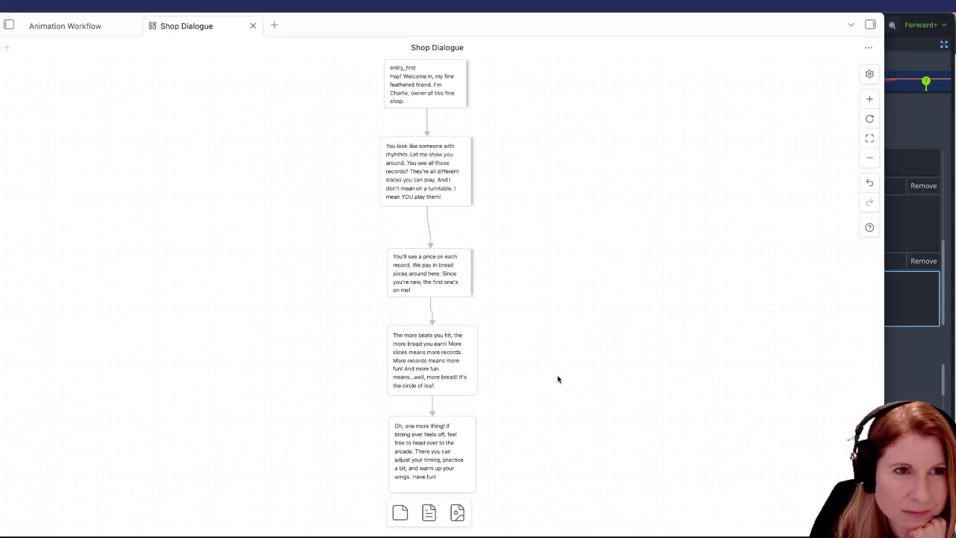
pyautogui.scroll(1, 557, 379)
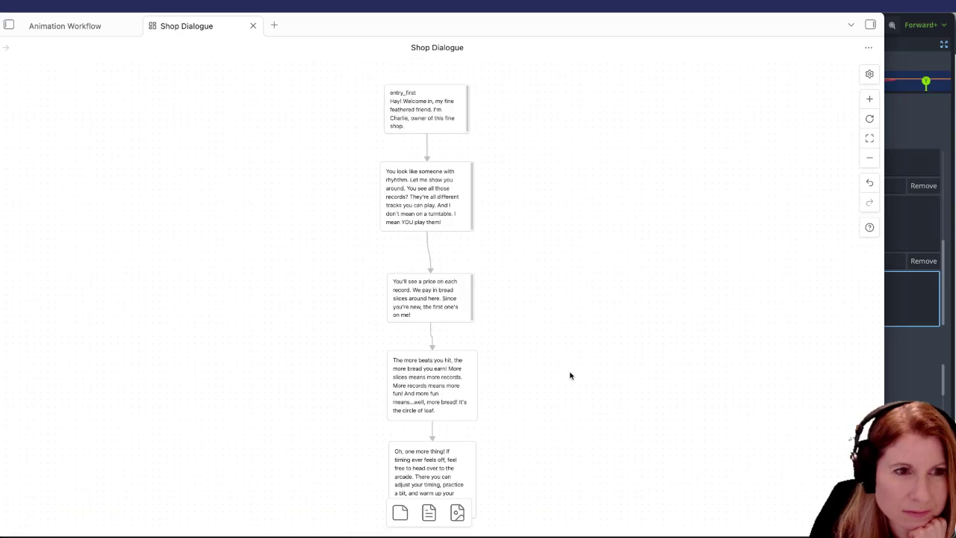
pyautogui.scroll(-4, 590, 402)
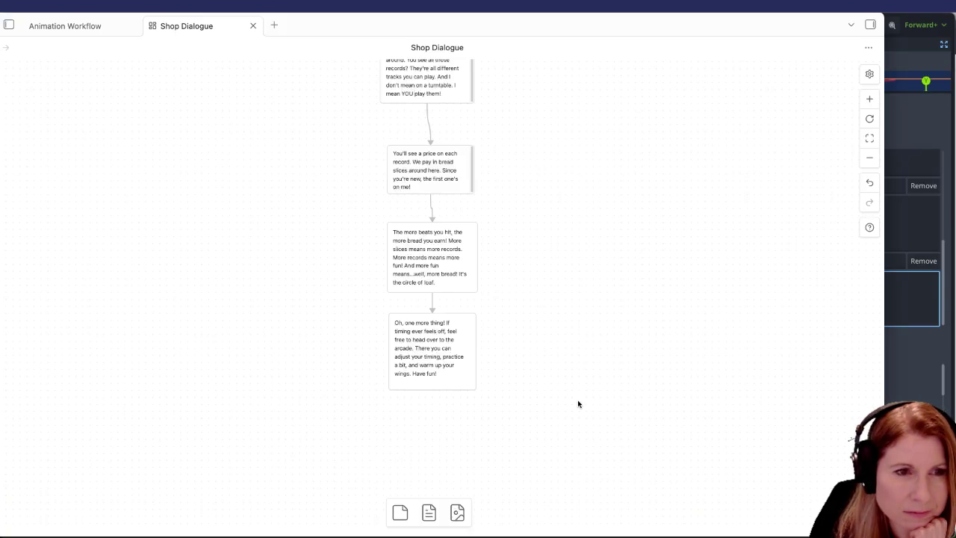
pyautogui.scroll(5, 577, 399)
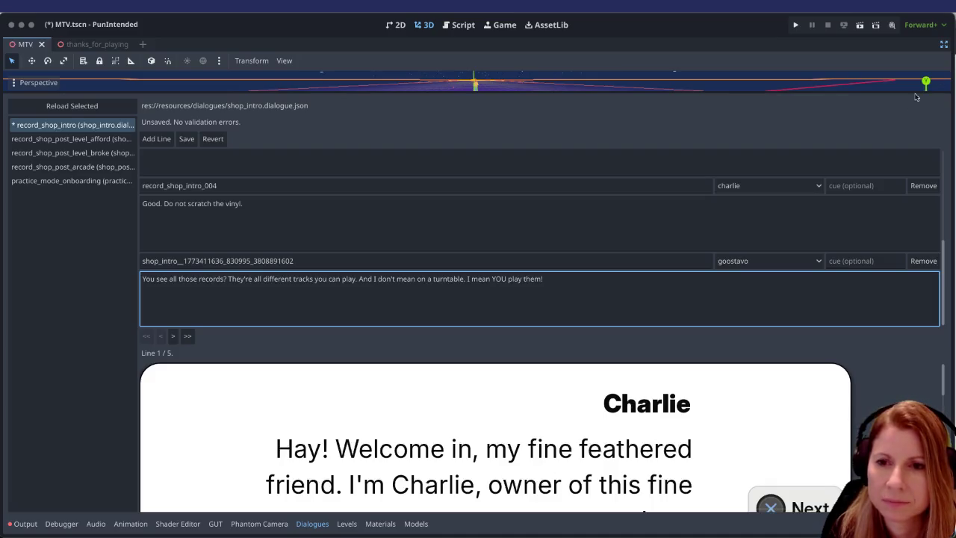
pyautogui.click(873, 188)
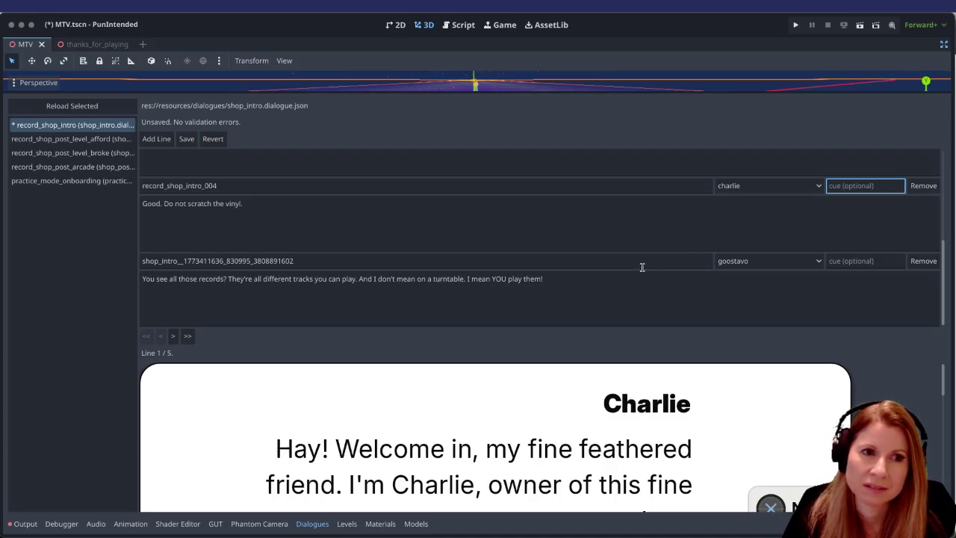
pyautogui.click(866, 260)
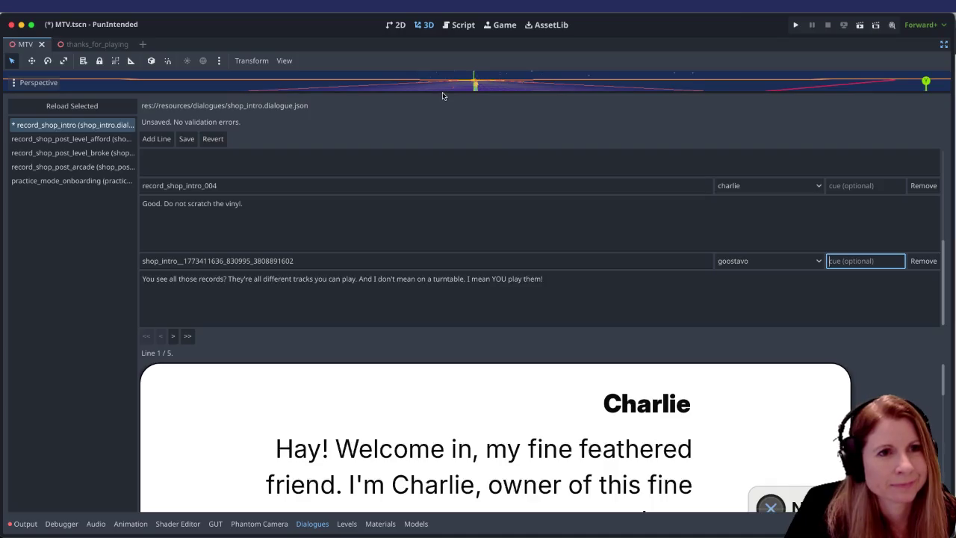
pyautogui.moveTo(441, 93); pyautogui.dragTo(442, 246)
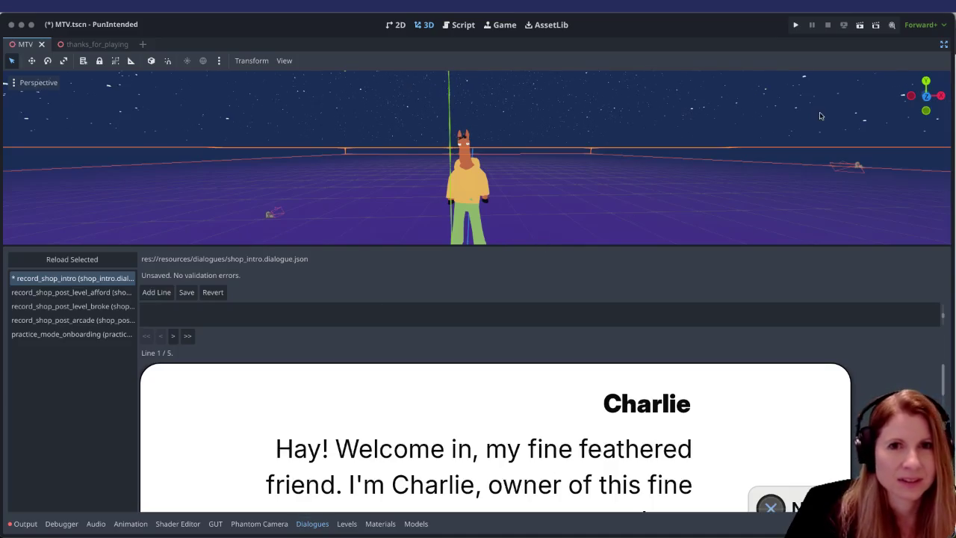
# Step: Leave distraction-free mode and drag the splitter down to make the 3D viewport taller
pyautogui.click(943, 44)
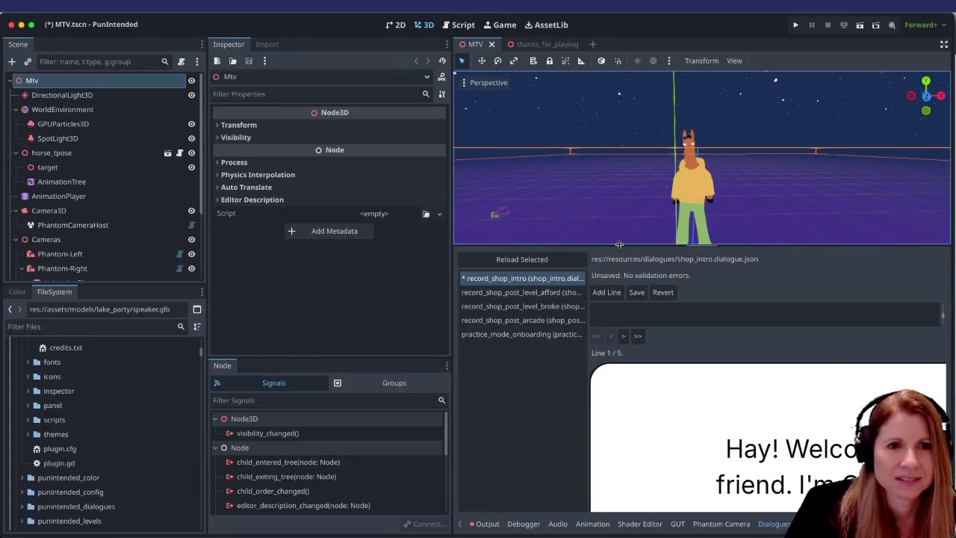
pyautogui.moveTo(619, 244); pyautogui.dragTo(623, 403)
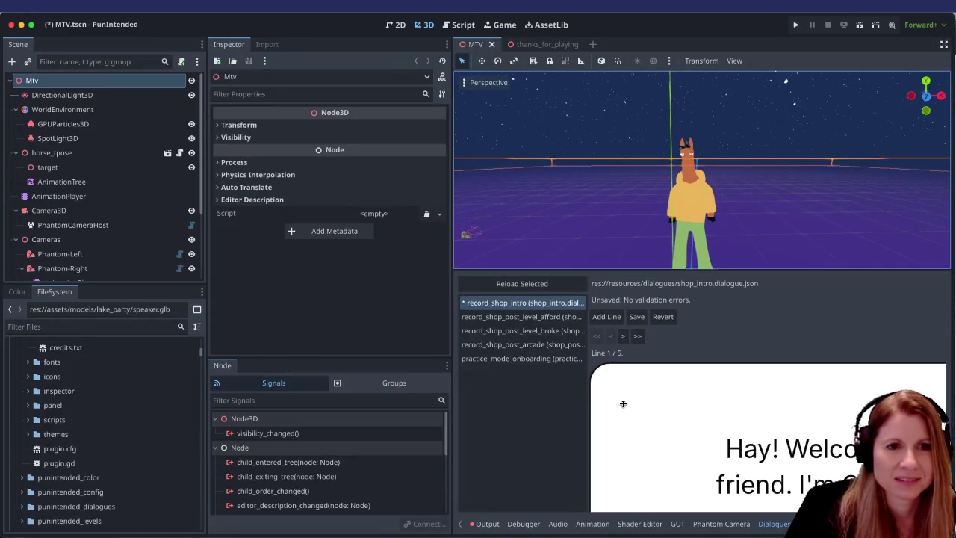
# Step: Save the MTV scene and launch it with Run Current Scene
pyautogui.click(861, 26)
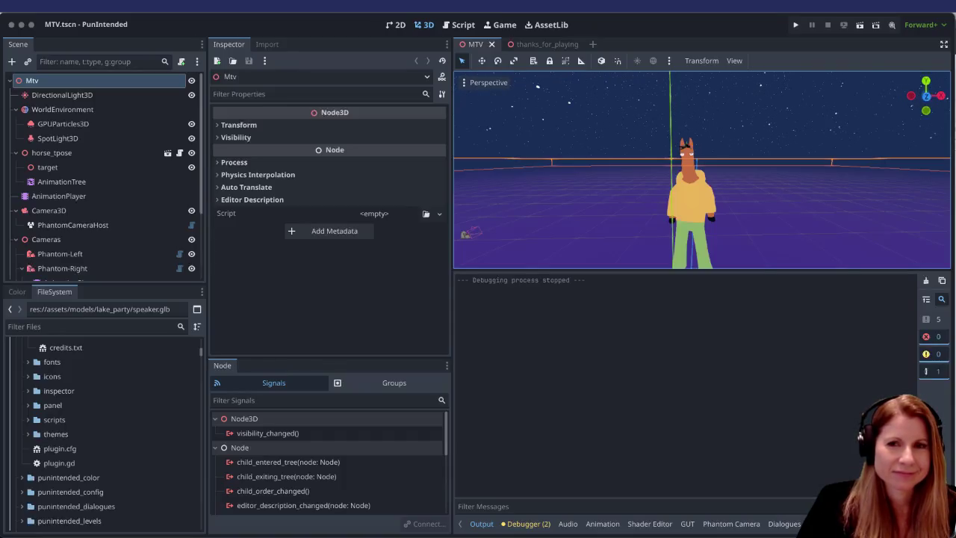
# Step: Stop the MTV debug game run from the top-right run toolbar
pyautogui.click(860, 24)
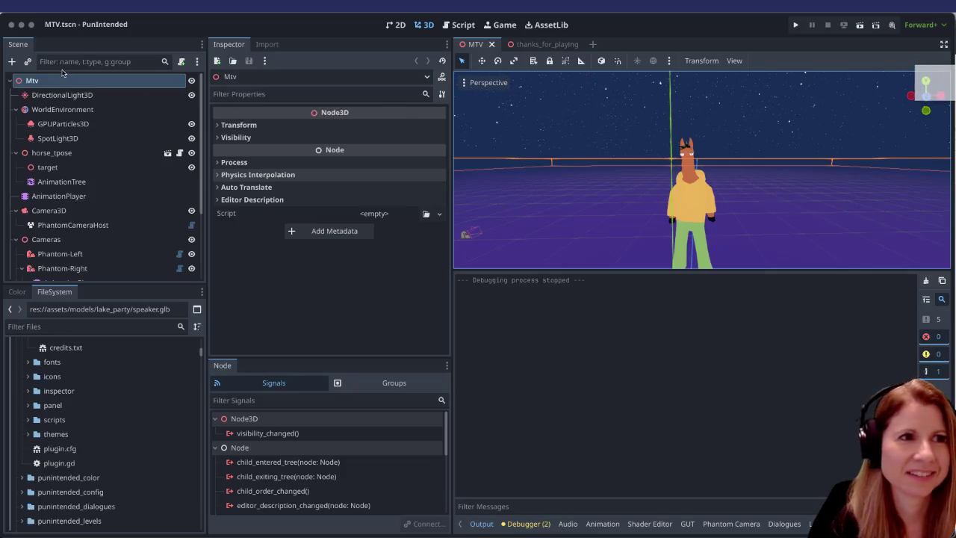
# Step: Browse the 'charlie horse lambchop' image results for Charlie Horse puppet pictures
pyautogui.press('super+Tab')
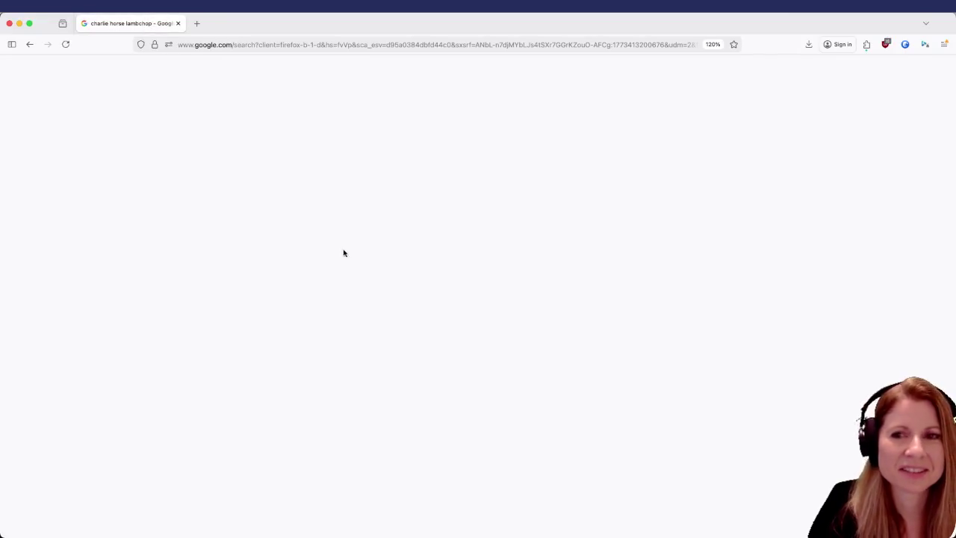
pyautogui.press('super+Tab')
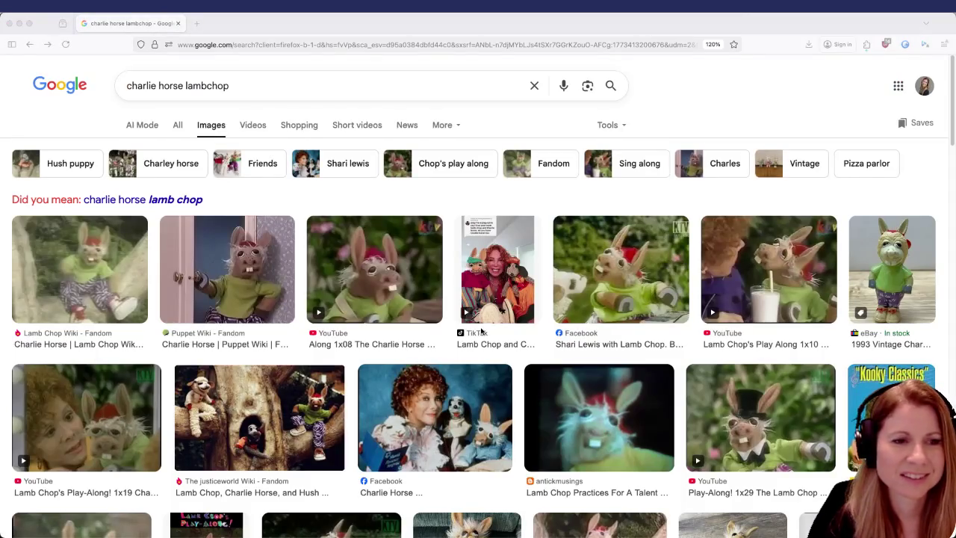
pyautogui.scroll(-3, 478, 317)
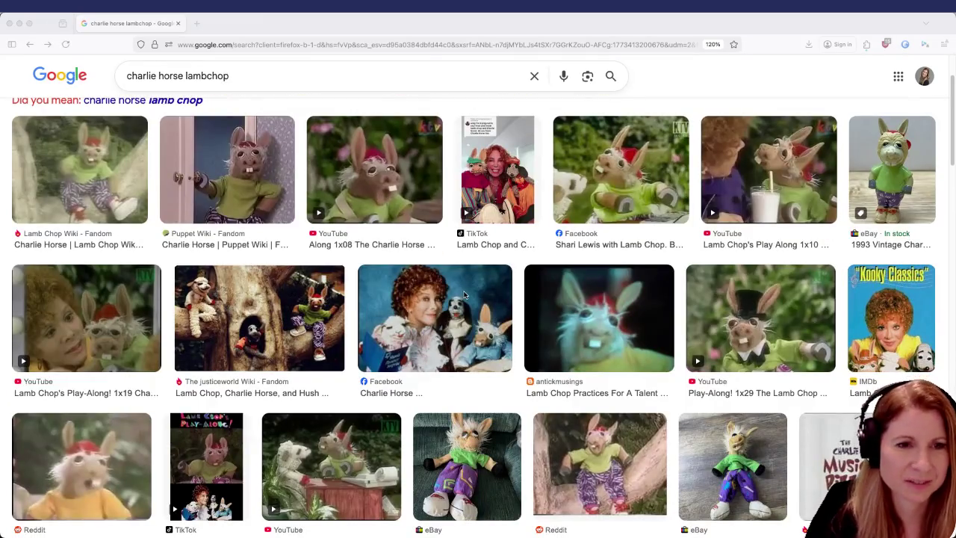
pyautogui.scroll(-3, 388, 302)
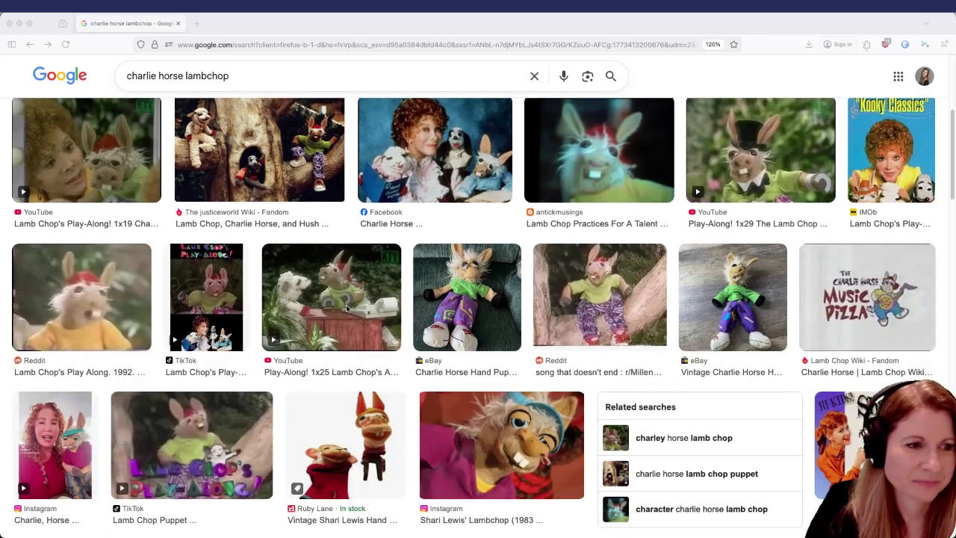
pyautogui.scroll(-2, 353, 330)
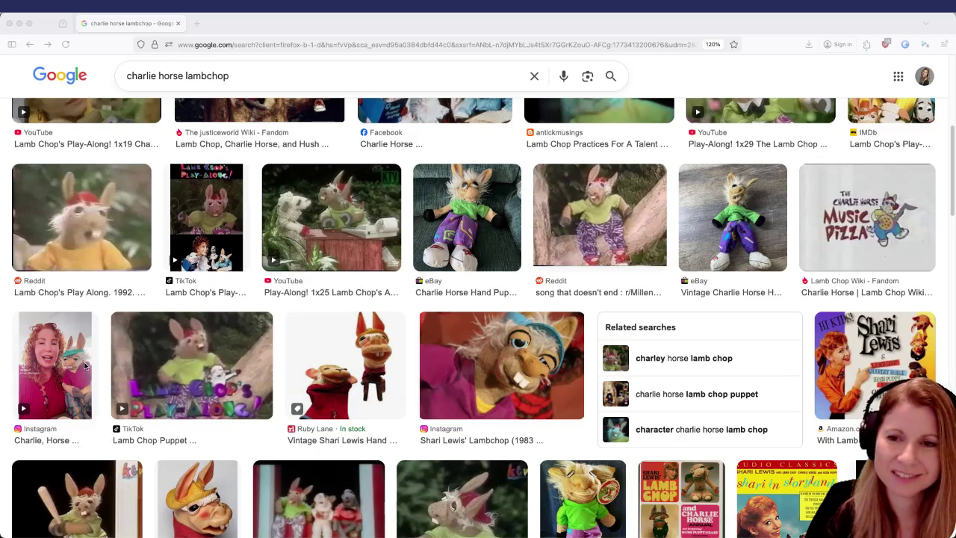
pyautogui.scroll(9, 194, 378)
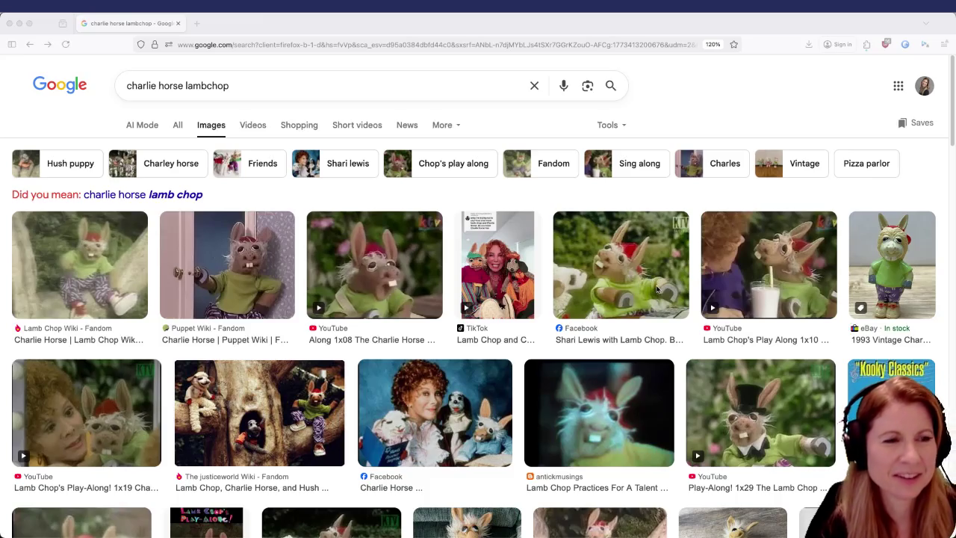
pyautogui.scroll(-4, 346, 371)
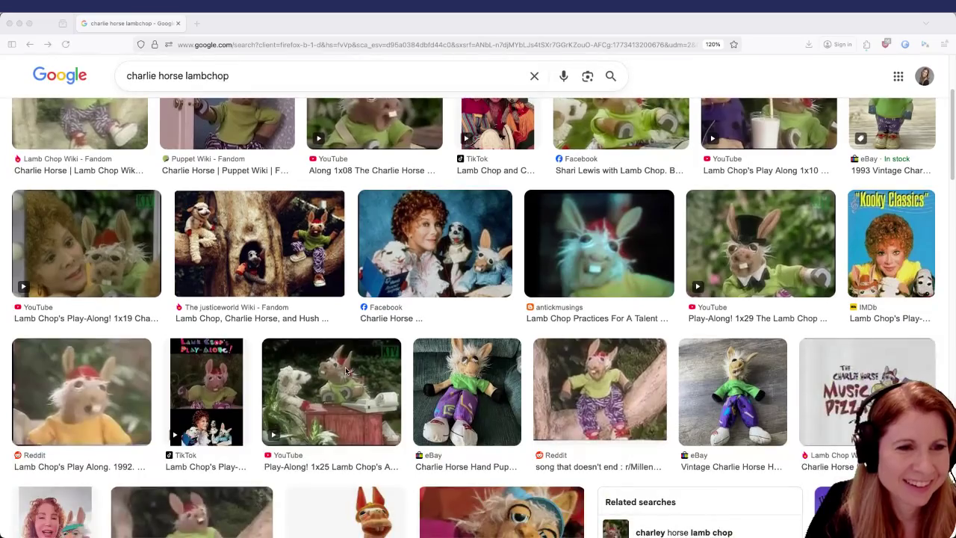
pyautogui.scroll(-1, 560, 373)
pyautogui.scroll(-1, 544, 379)
pyautogui.scroll(-5, 544, 378)
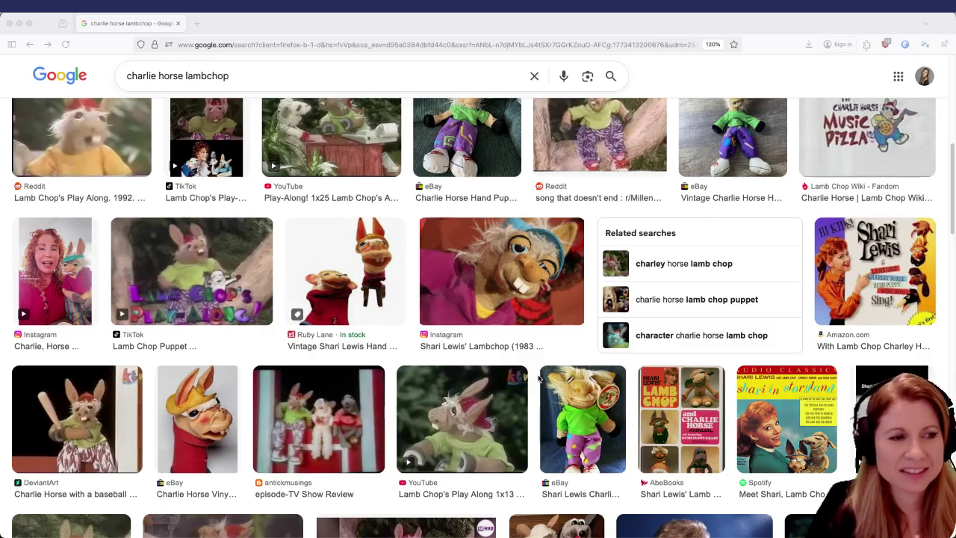
pyautogui.scroll(-3, 539, 379)
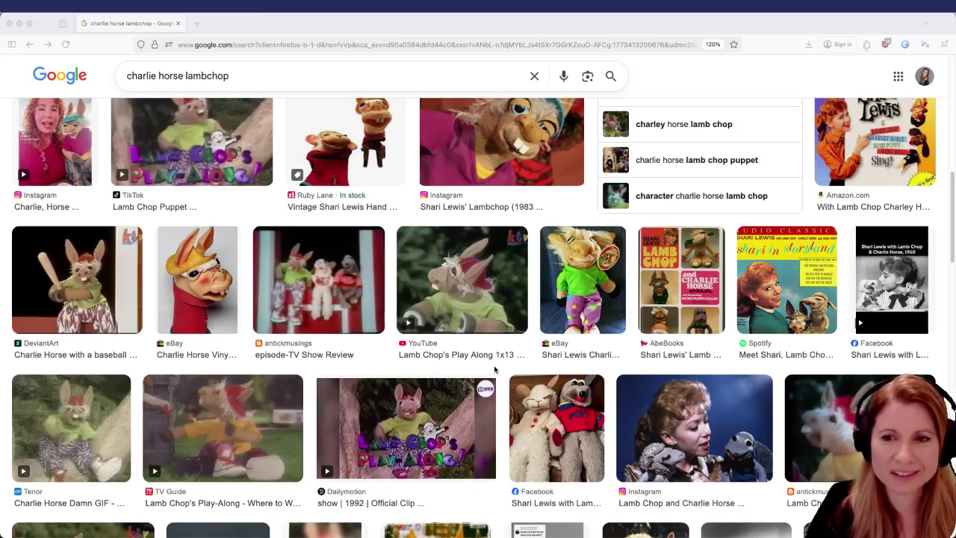
pyautogui.scroll(-3, 464, 328)
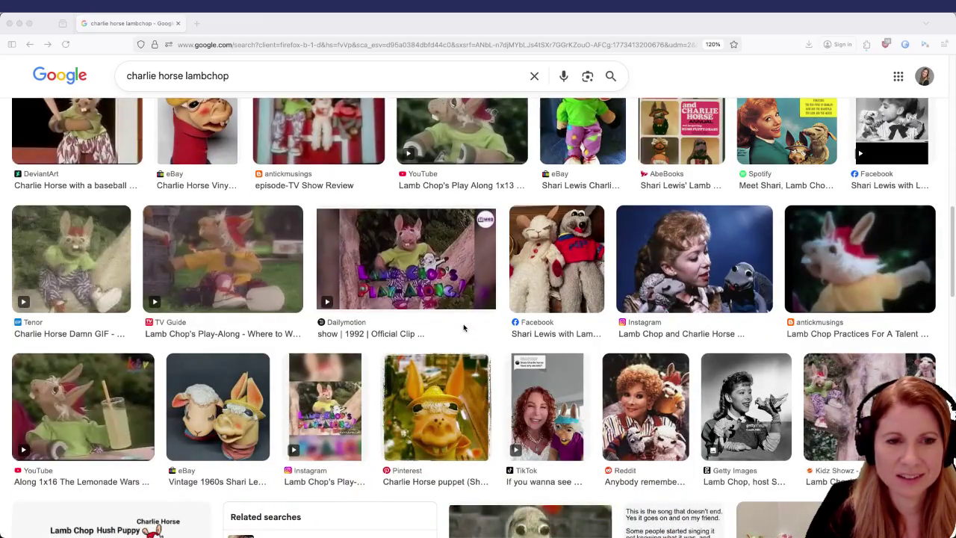
pyautogui.scroll(10, 463, 327)
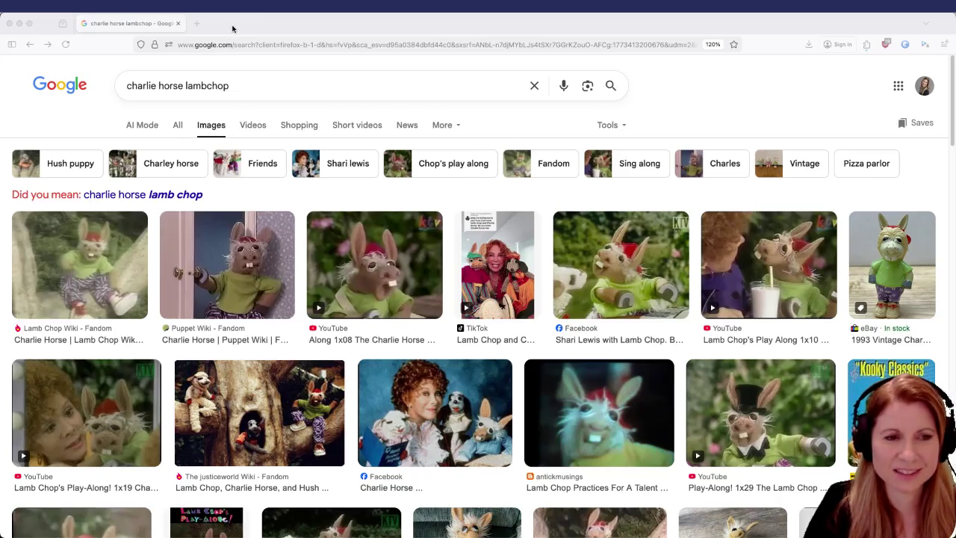
# Step: Return to the MTV scene in Godot and run it in the debug game window
pyautogui.hotkey('ctrl', 'Left')
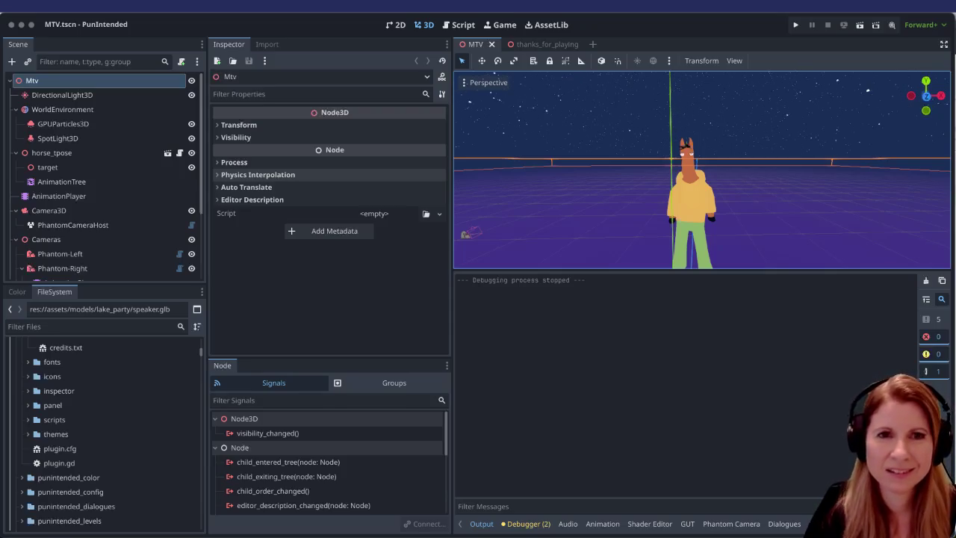
pyautogui.click(859, 25)
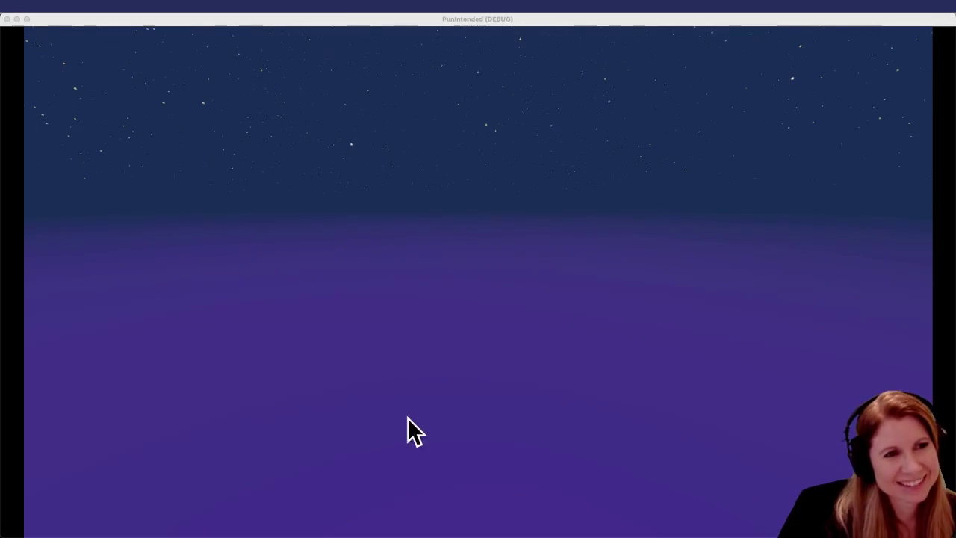
# Step: Quit the PunIntended game, then heighten the 3D view and zoom onto the hooded horse
pyautogui.click(434, 363)
pyautogui.press('super+q')
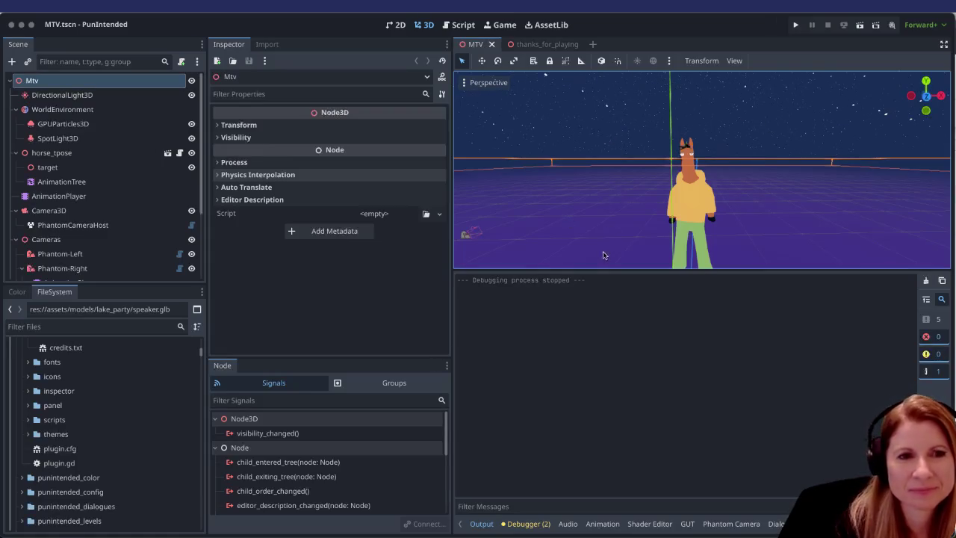
pyautogui.moveTo(594, 272); pyautogui.dragTo(590, 408)
pyautogui.scroll(5, 769, 283)
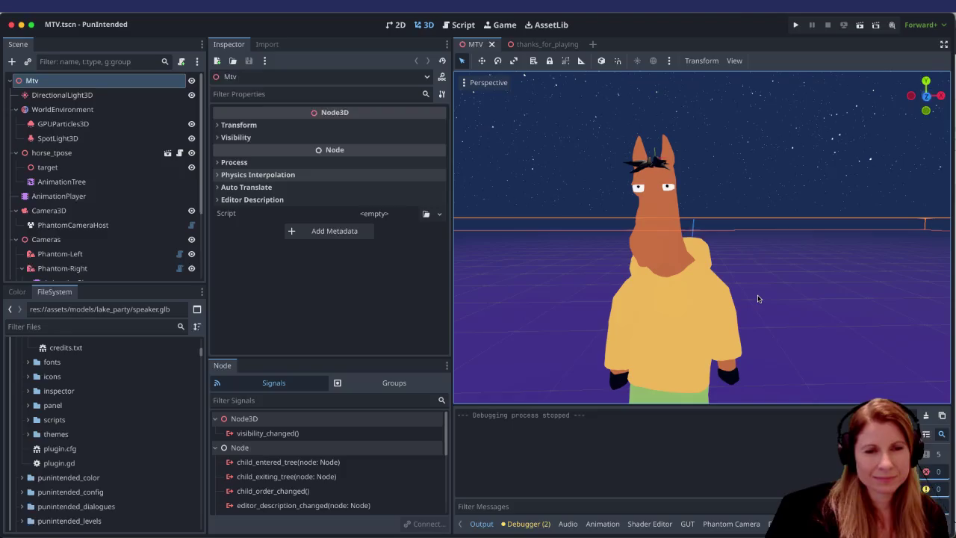
pyautogui.scroll(-3, 758, 298)
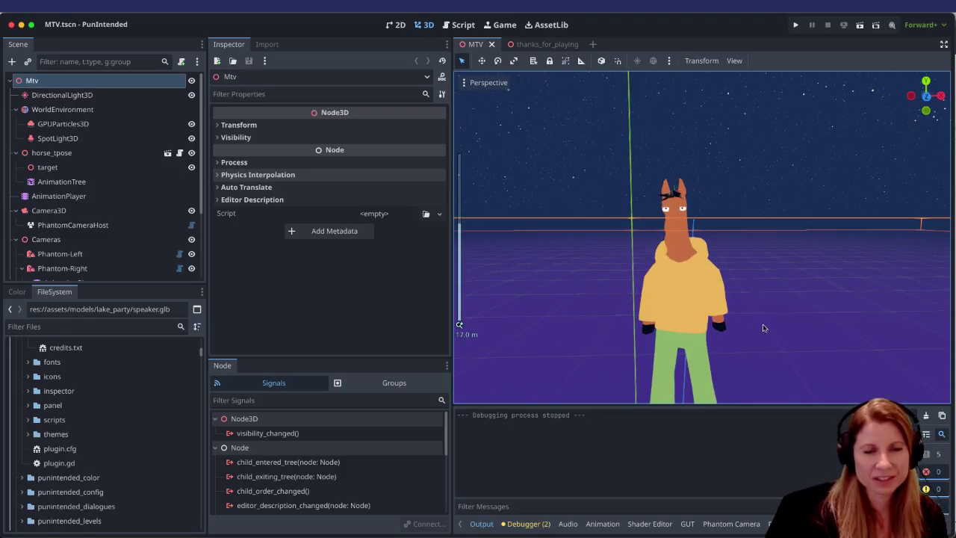
pyautogui.scroll(5, 739, 351)
pyautogui.scroll(-4, 724, 340)
pyautogui.scroll(2, 717, 331)
pyautogui.scroll(-4, 717, 330)
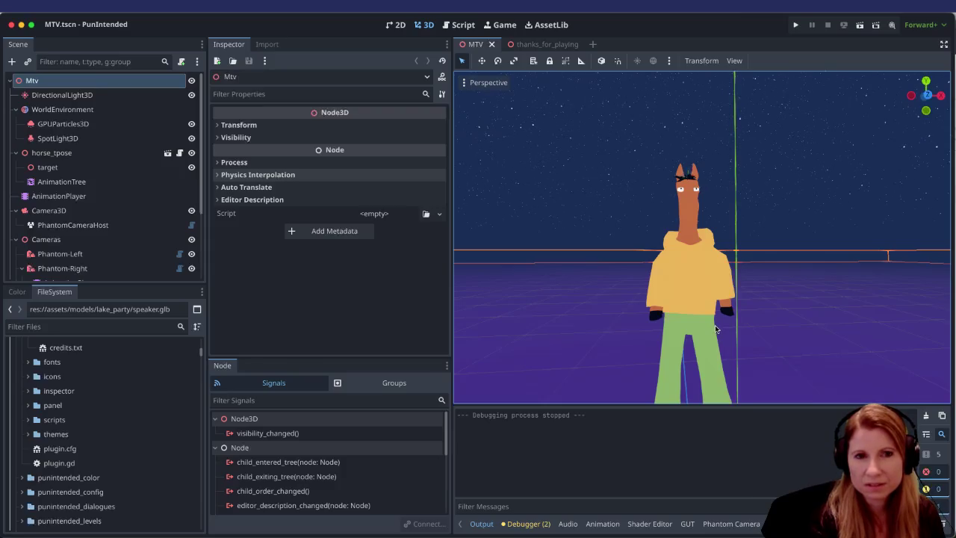
pyautogui.scroll(3, 715, 329)
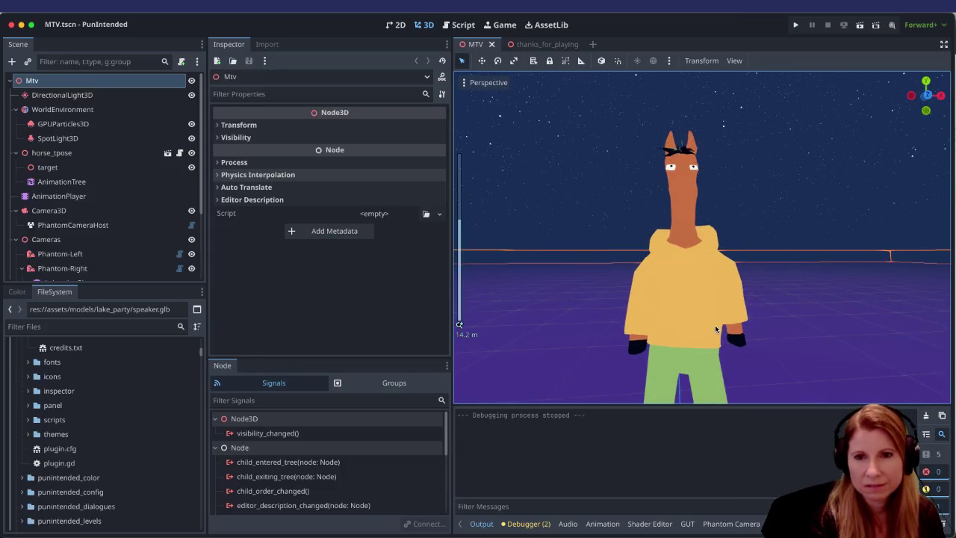
pyautogui.scroll(5, 715, 329)
pyautogui.scroll(-4, 715, 327)
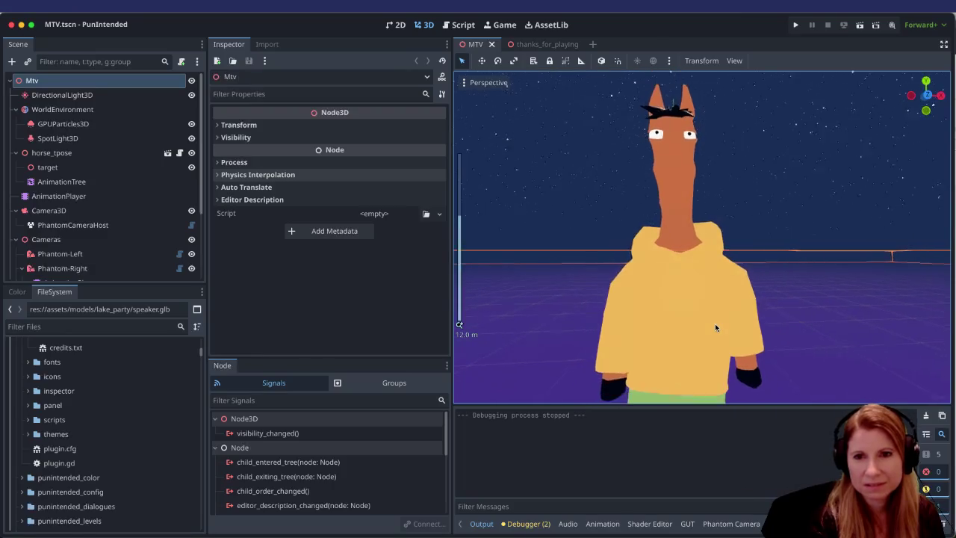
pyautogui.scroll(-3, 774, 304)
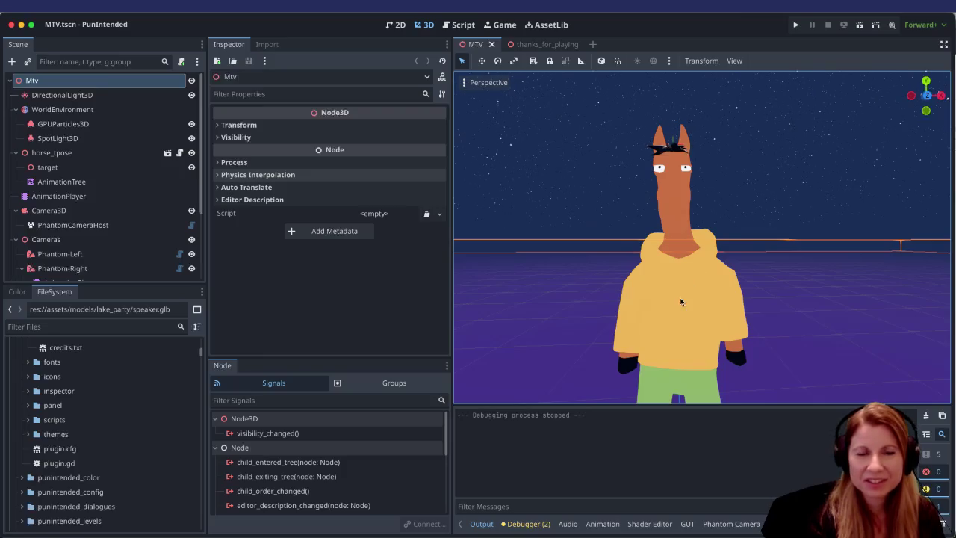
pyautogui.scroll(5, 710, 292)
pyautogui.scroll(-3, 709, 297)
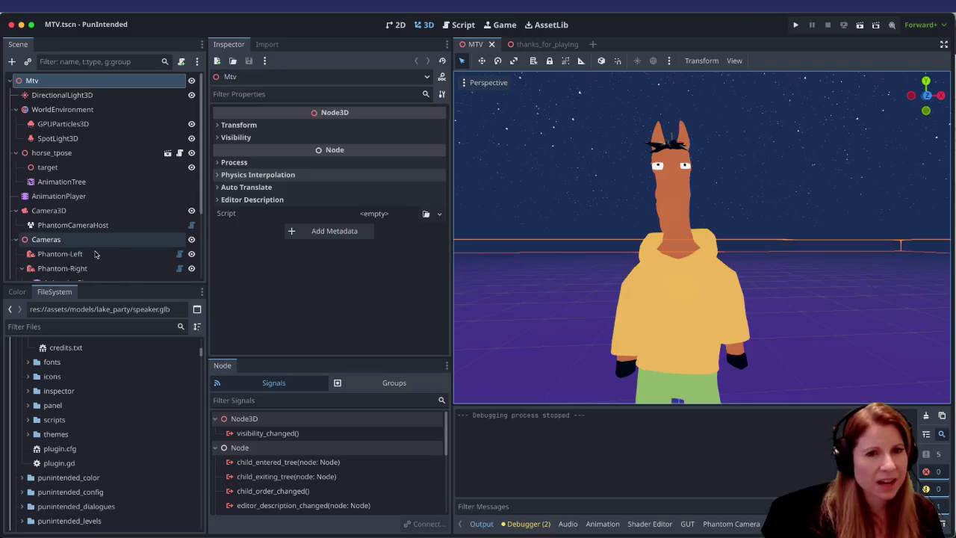
pyautogui.scroll(-3, 97, 214)
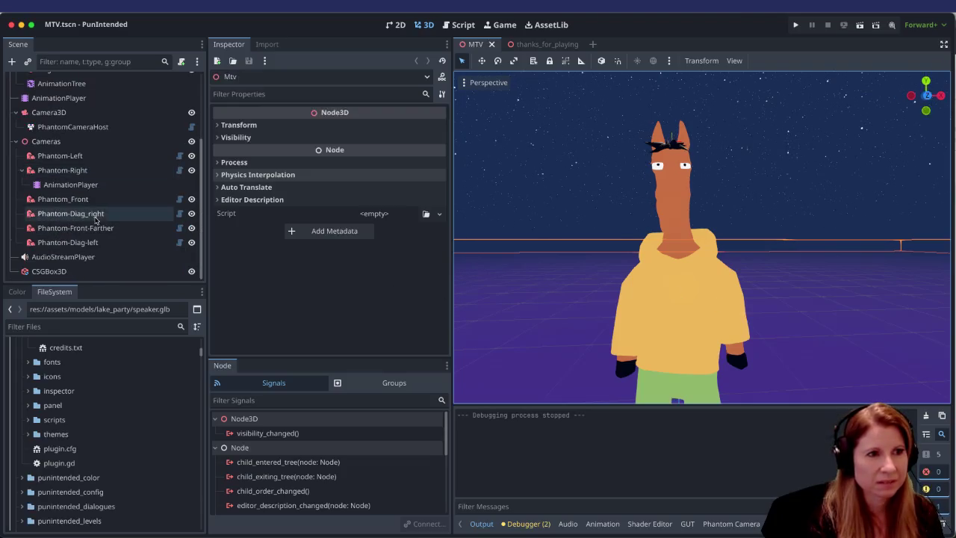
pyautogui.scroll(3, 96, 213)
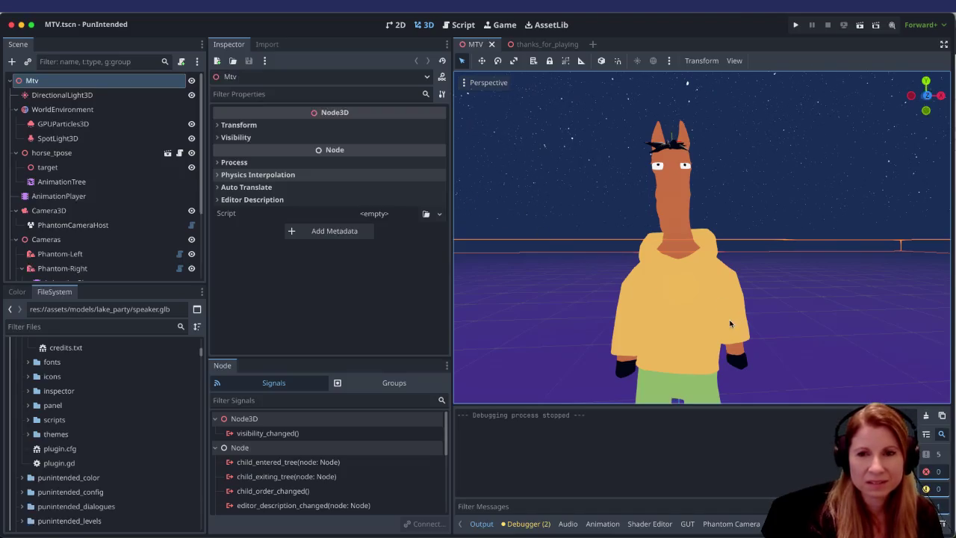
pyautogui.click(106, 327)
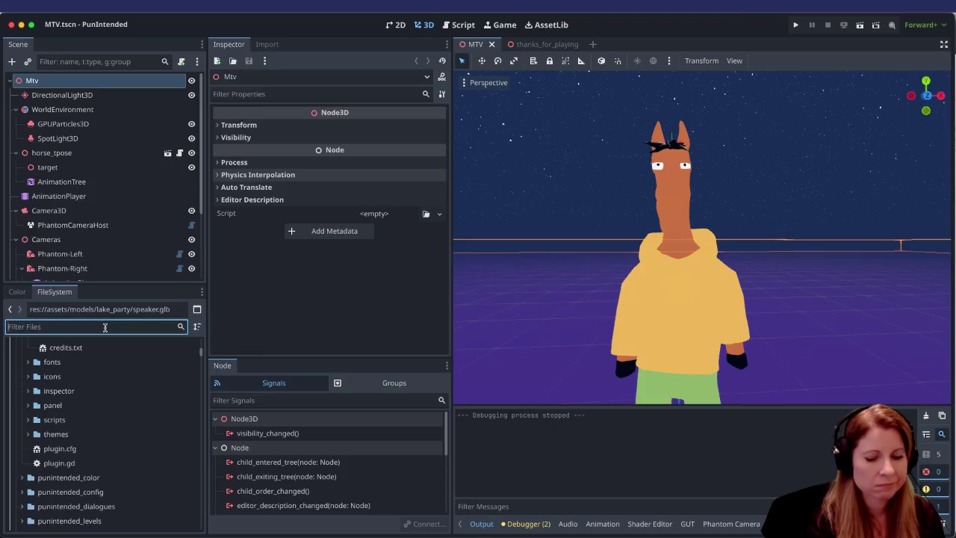
pyautogui.write('horse')
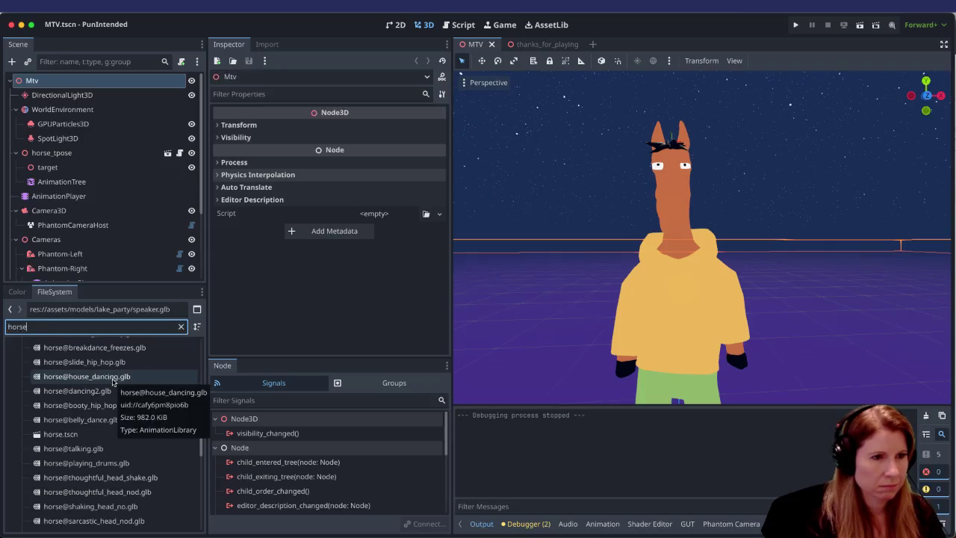
pyautogui.scroll(3, 115, 385)
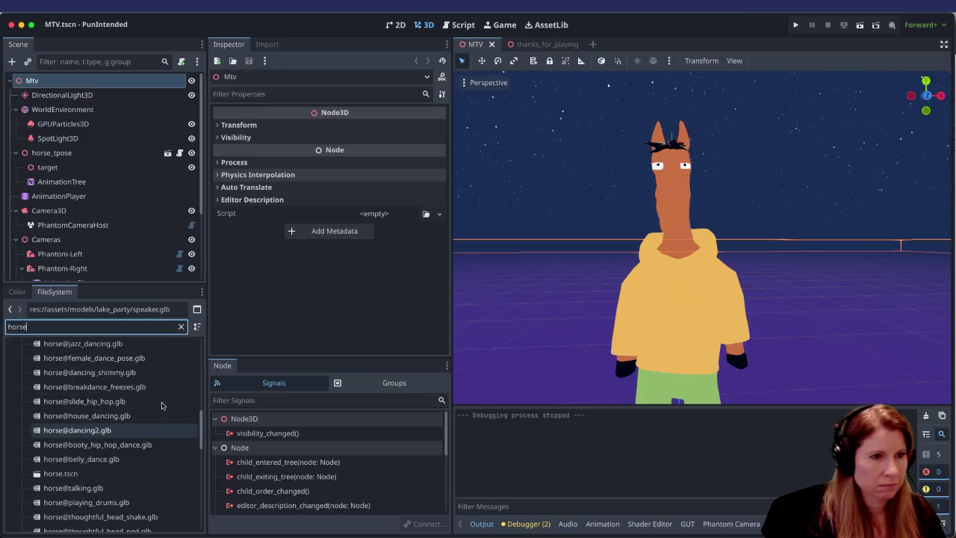
pyautogui.scroll(2, 161, 405)
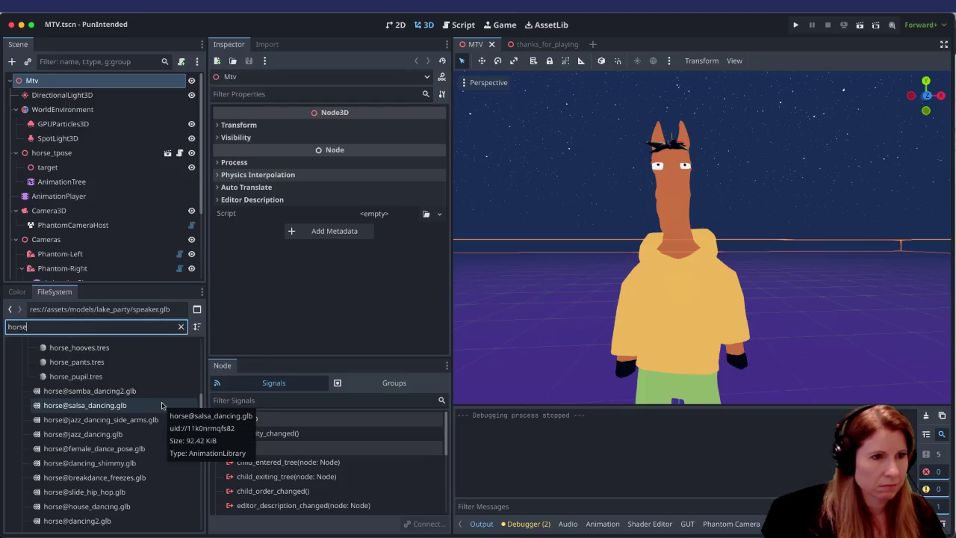
pyautogui.scroll(-5, 161, 404)
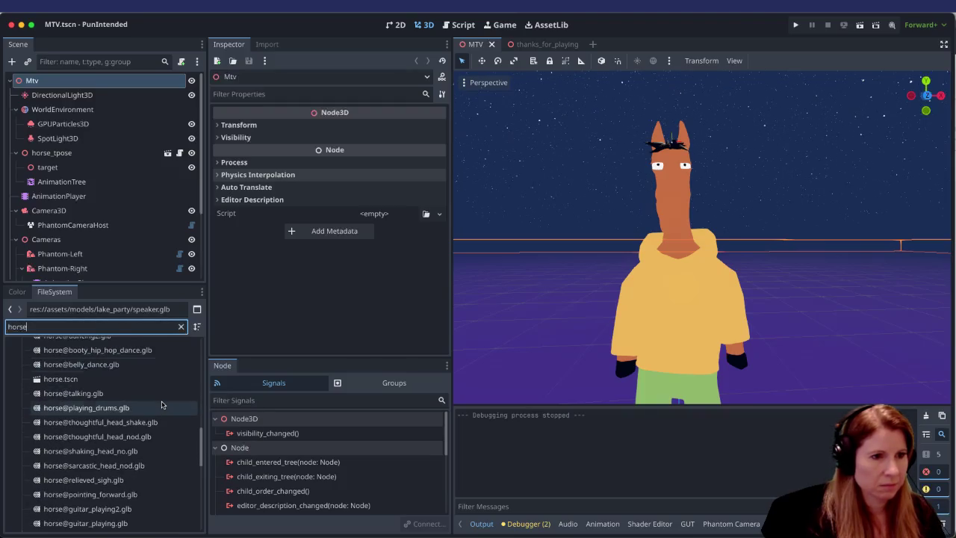
pyautogui.scroll(-2, 162, 404)
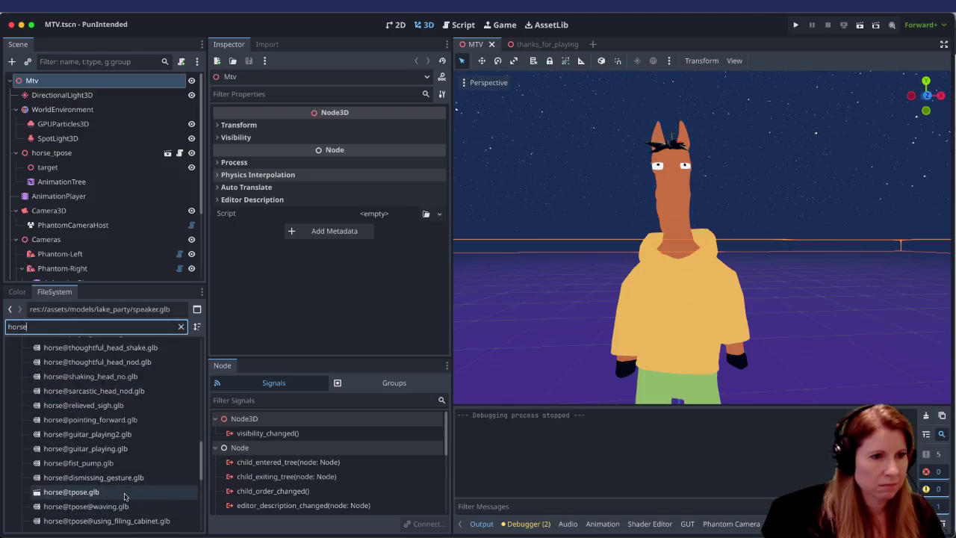
pyautogui.doubleClick(125, 494)
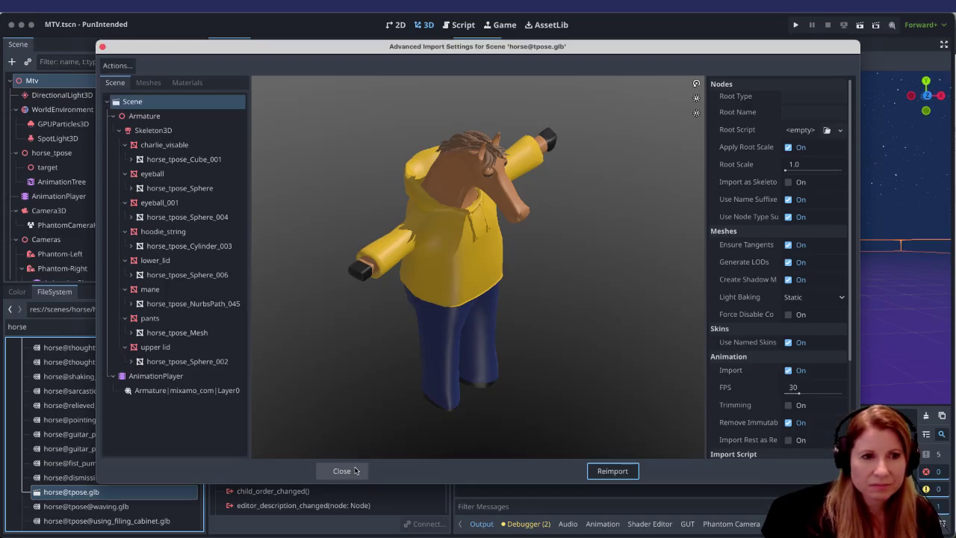
pyautogui.click(355, 471)
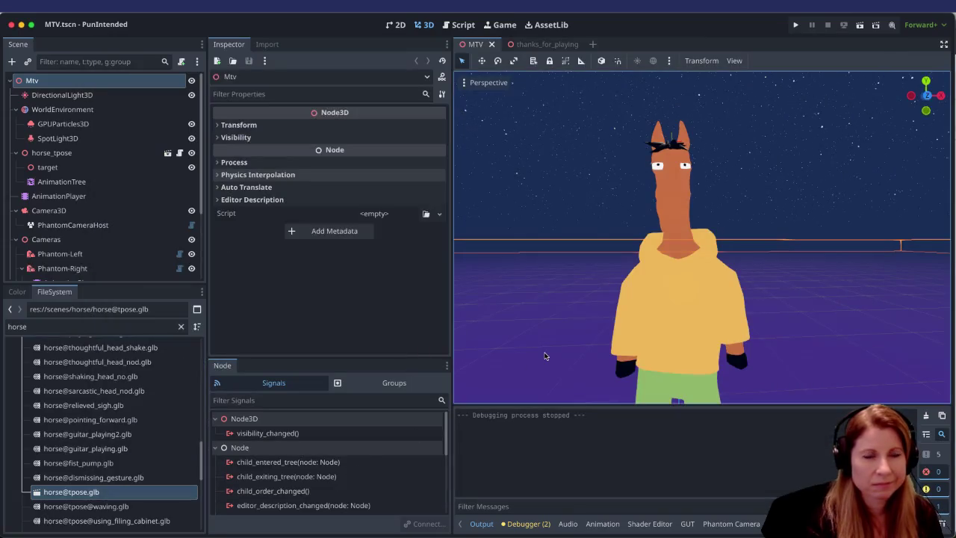
pyautogui.scroll(5, 679, 291)
pyautogui.scroll(-6, 677, 297)
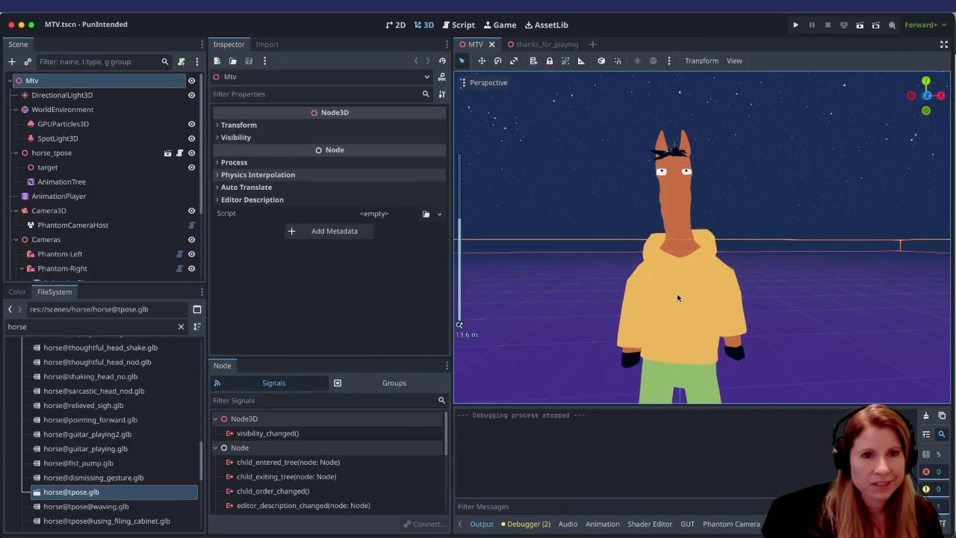
pyautogui.scroll(3, 716, 305)
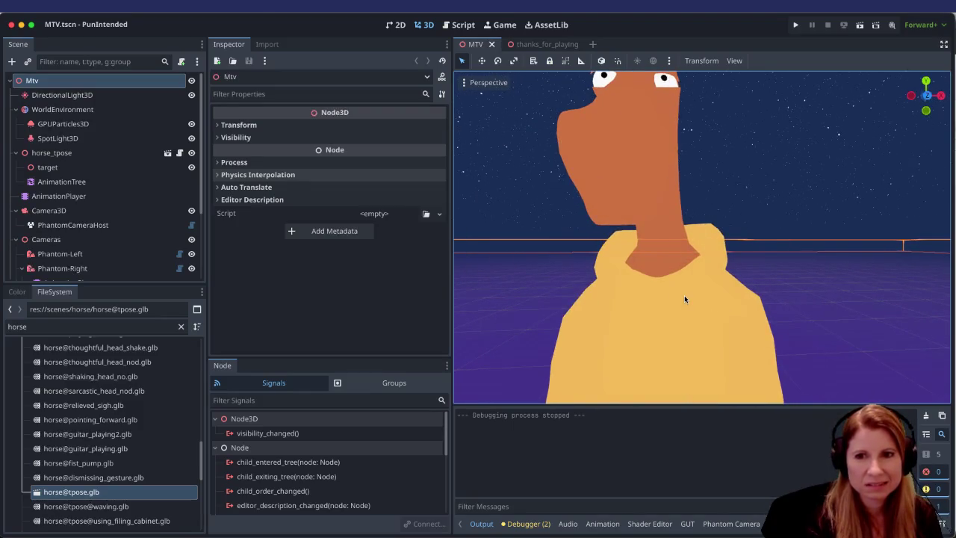
pyautogui.scroll(-3, 707, 282)
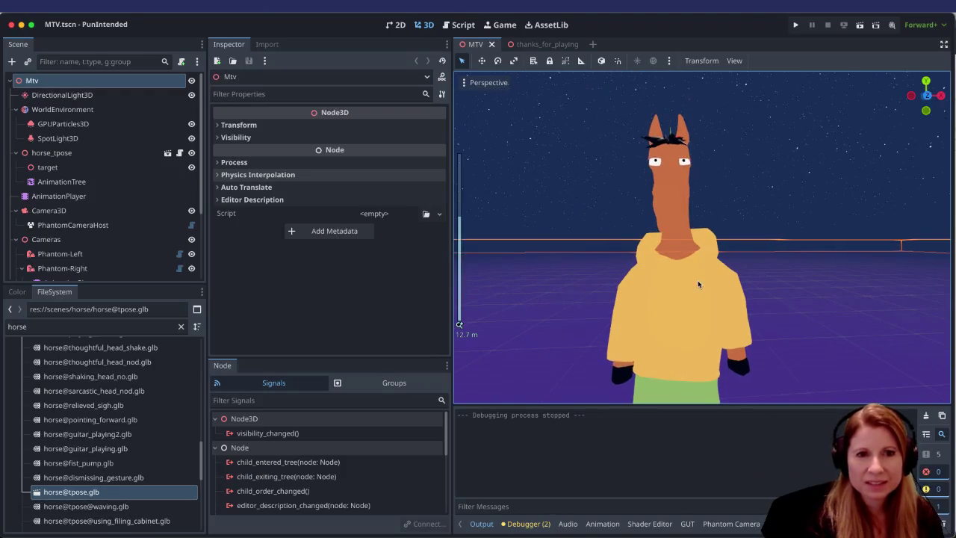
pyautogui.scroll(-2, 698, 281)
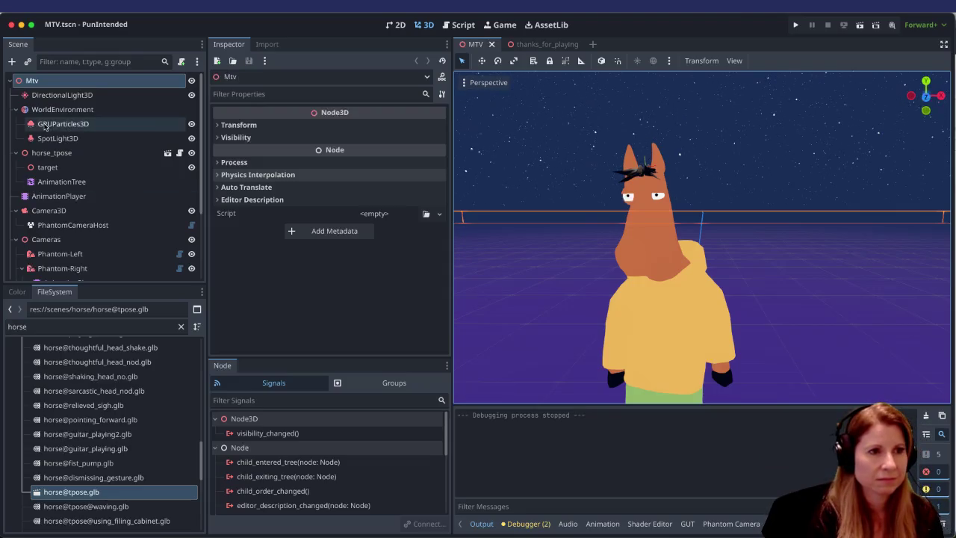
pyautogui.scroll(5, 152, 442)
pyautogui.scroll(10, 152, 442)
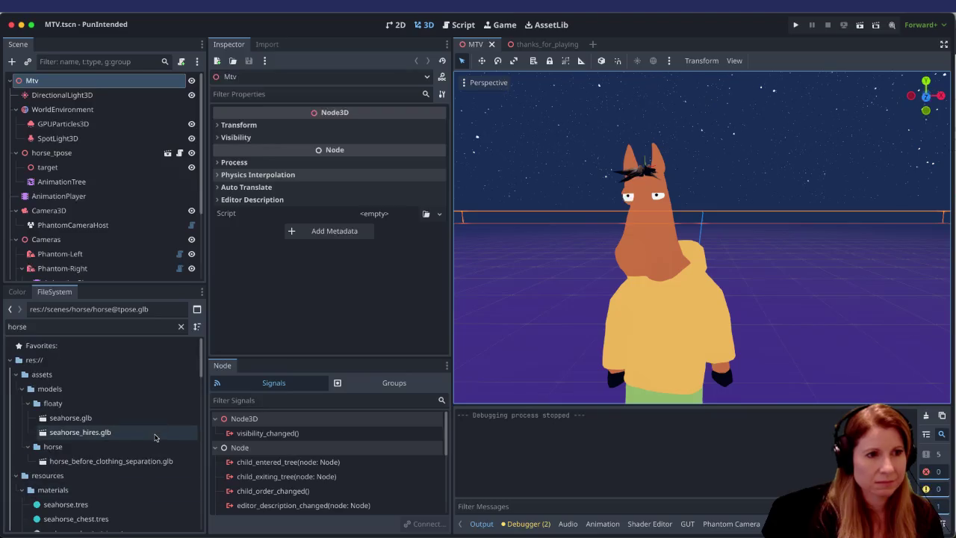
pyautogui.click(180, 326)
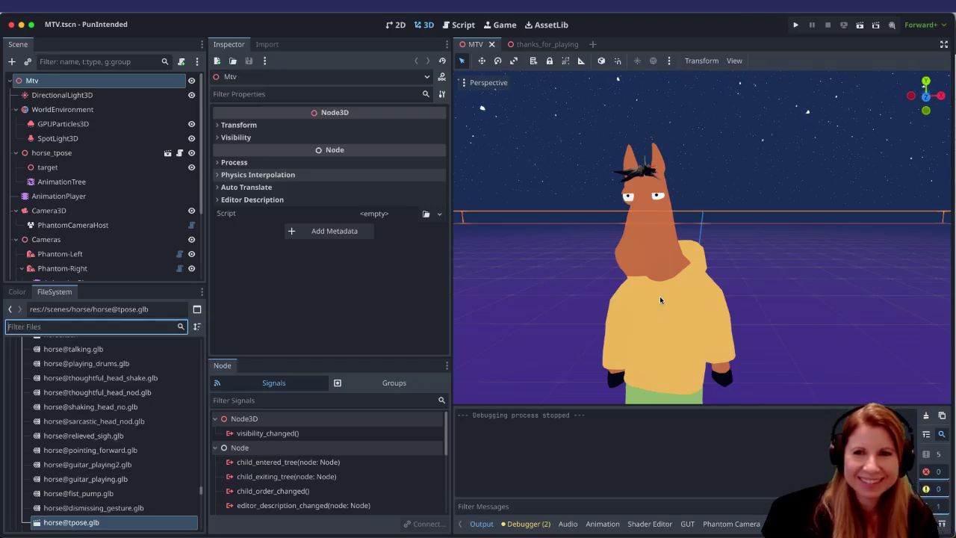
pyautogui.scroll(-4, 728, 247)
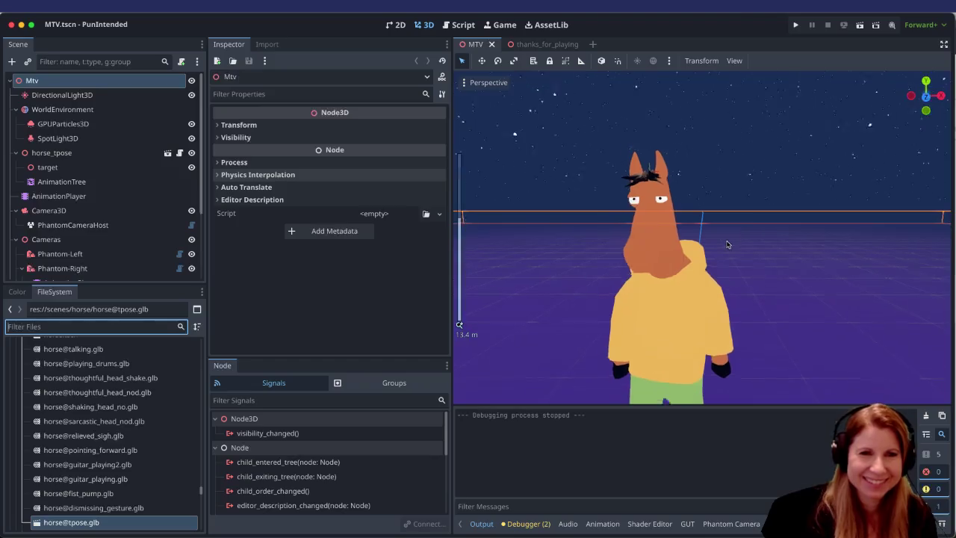
pyautogui.press('f')
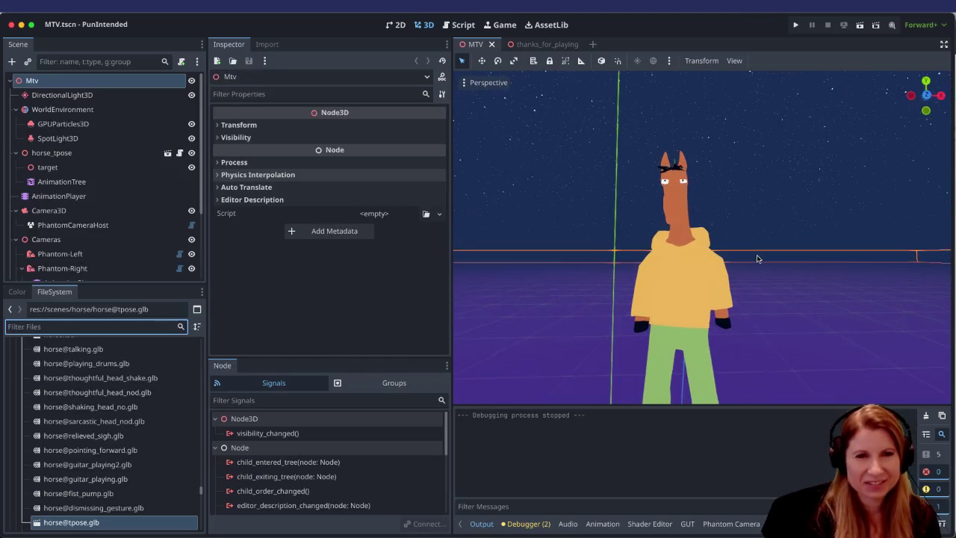
pyautogui.scroll(5, 751, 267)
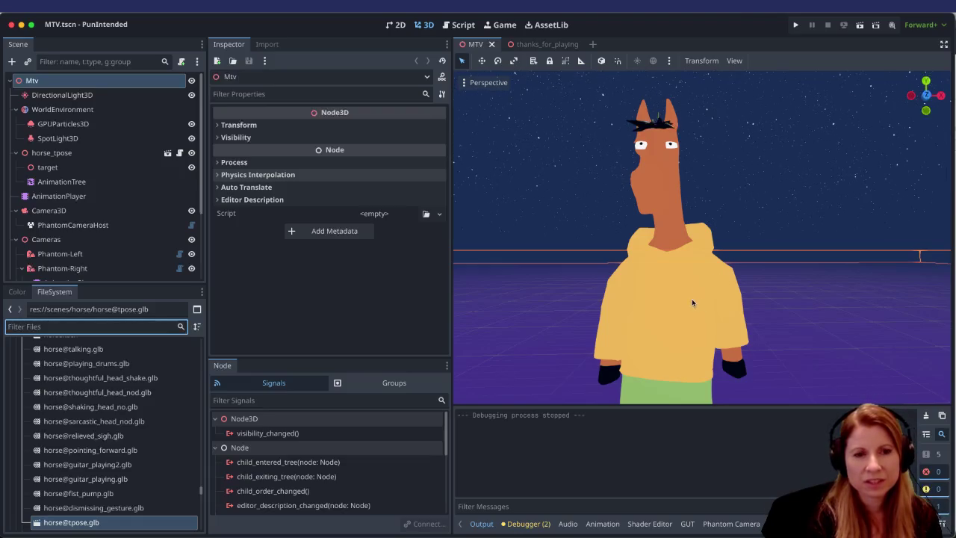
pyautogui.scroll(-4, 691, 302)
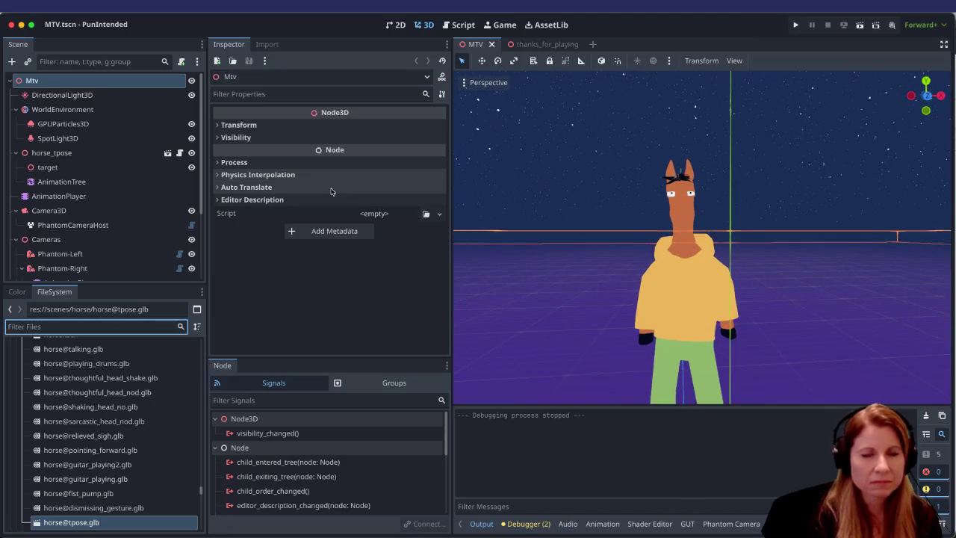
pyautogui.scroll(4, 741, 356)
pyautogui.scroll(-4, 742, 355)
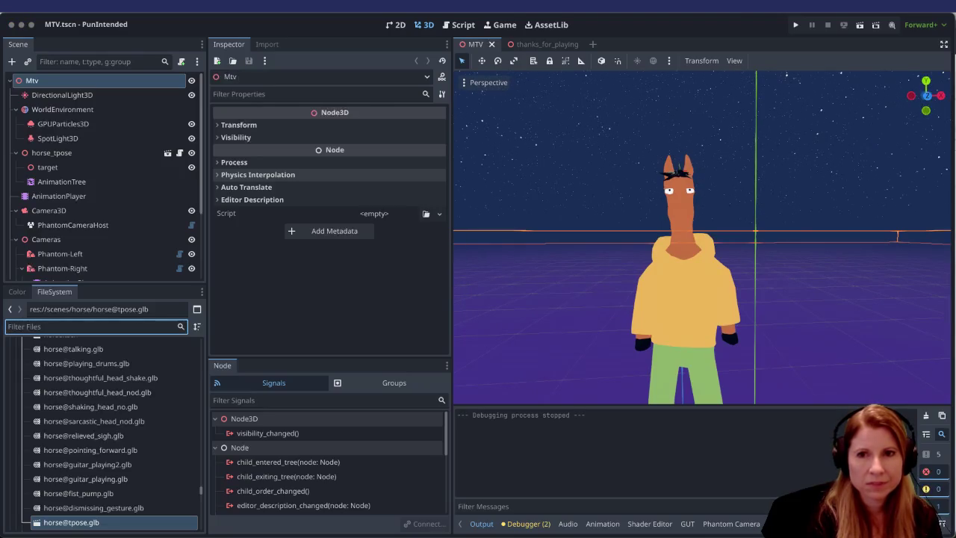
pyautogui.scroll(-2, 661, 335)
pyautogui.scroll(2, 732, 333)
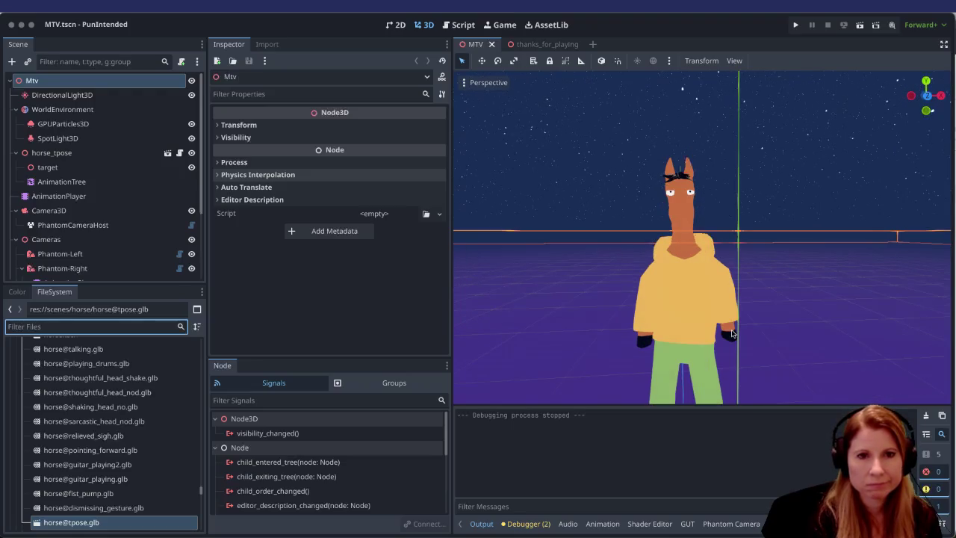
pyautogui.scroll(1, 732, 334)
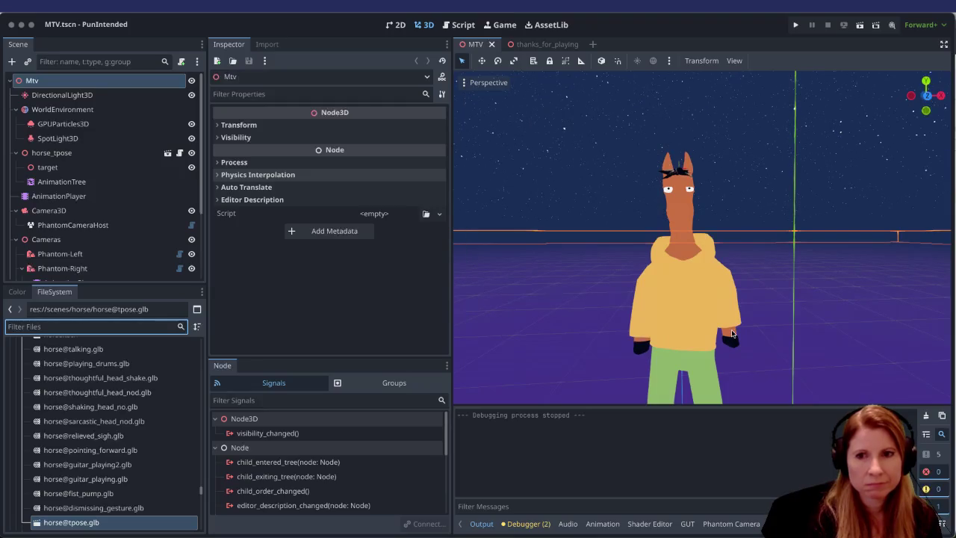
pyautogui.scroll(2, 727, 322)
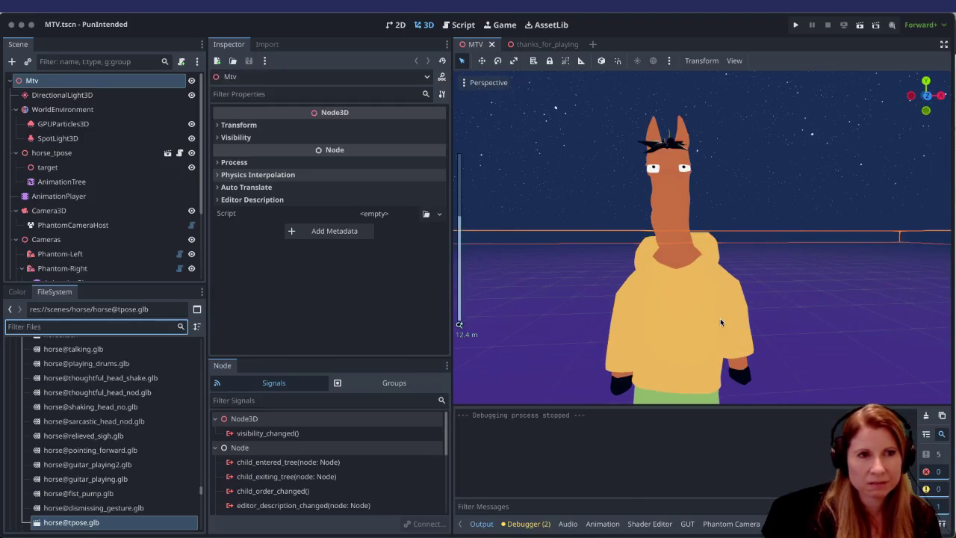
pyautogui.scroll(-2, 720, 322)
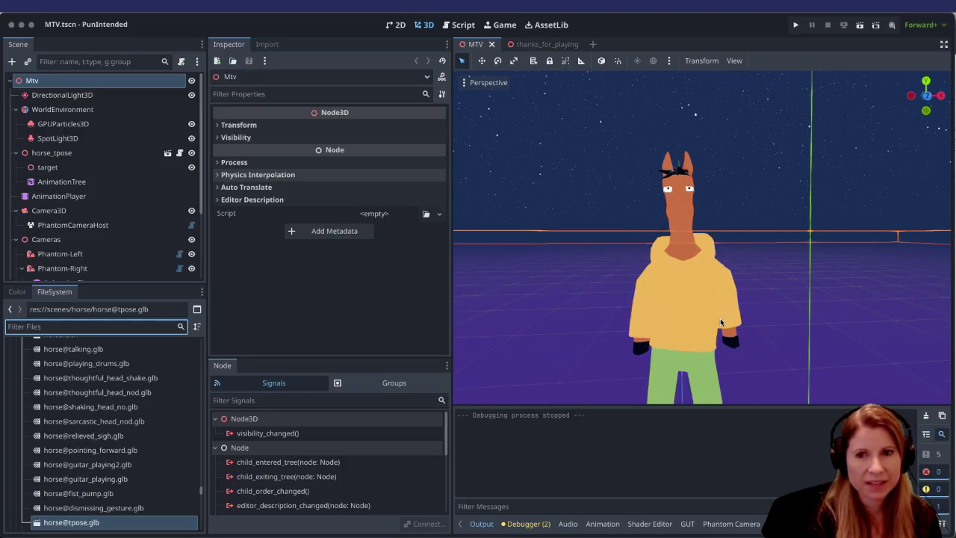
pyautogui.click(859, 25)
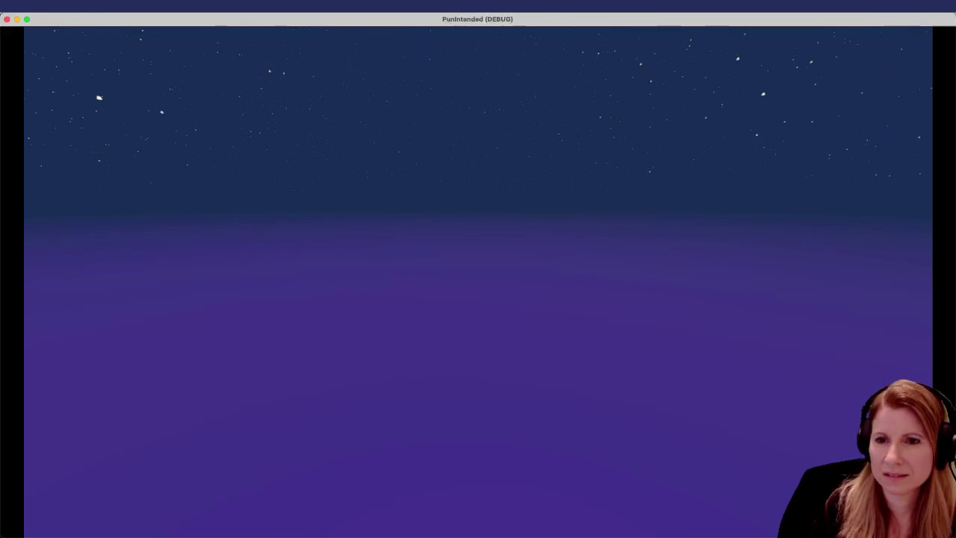
pyautogui.press('super+Tab')
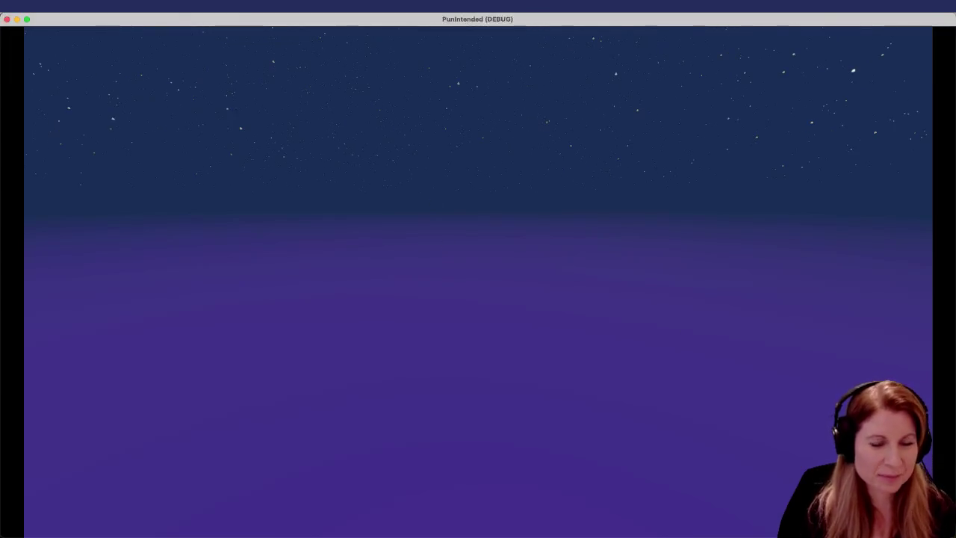
pyautogui.press('super+period')
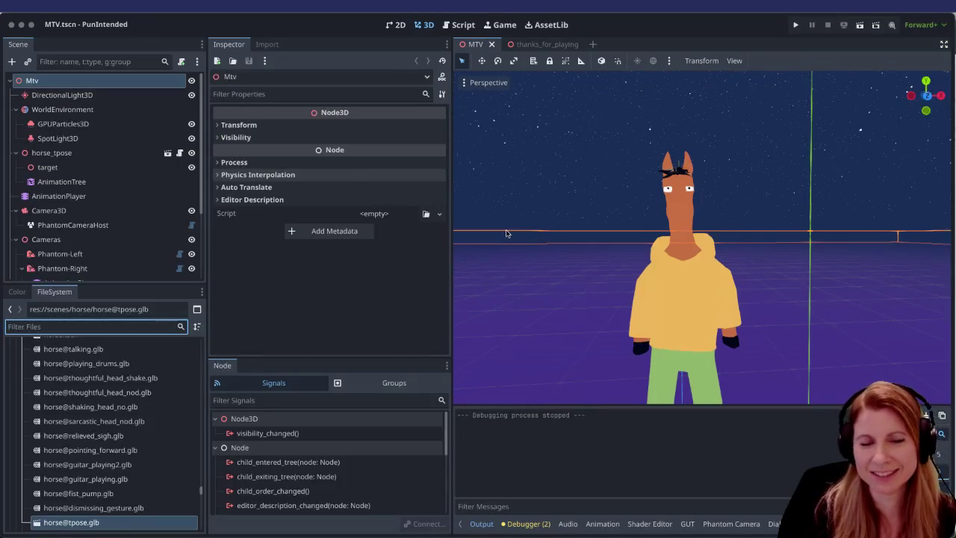
pyautogui.scroll(-2, 710, 288)
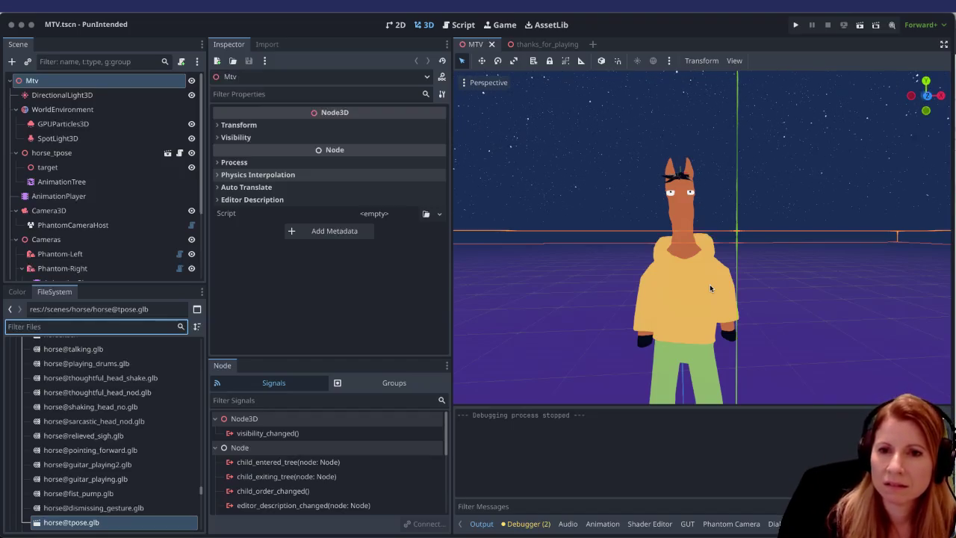
pyautogui.click(860, 25)
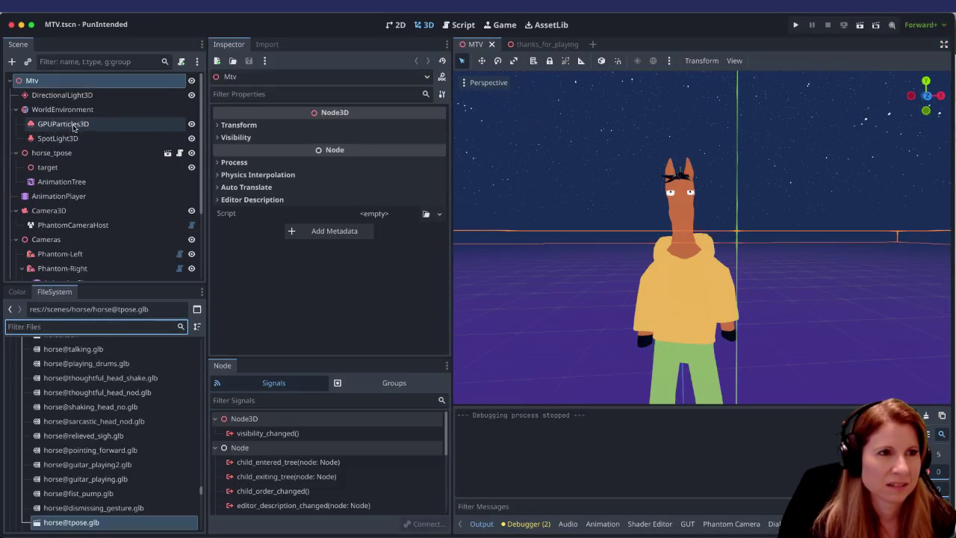
# Step: Select WorldEnvironment and open its outline CompositorEffect under Compositor Effects
pyautogui.click(74, 110)
pyautogui.scroll(-15, 358, 172)
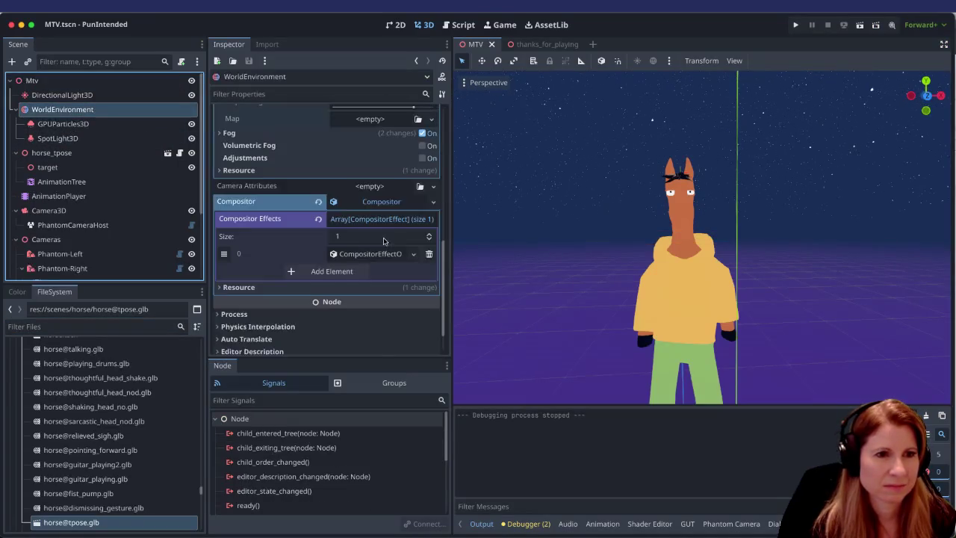
pyautogui.click(373, 180)
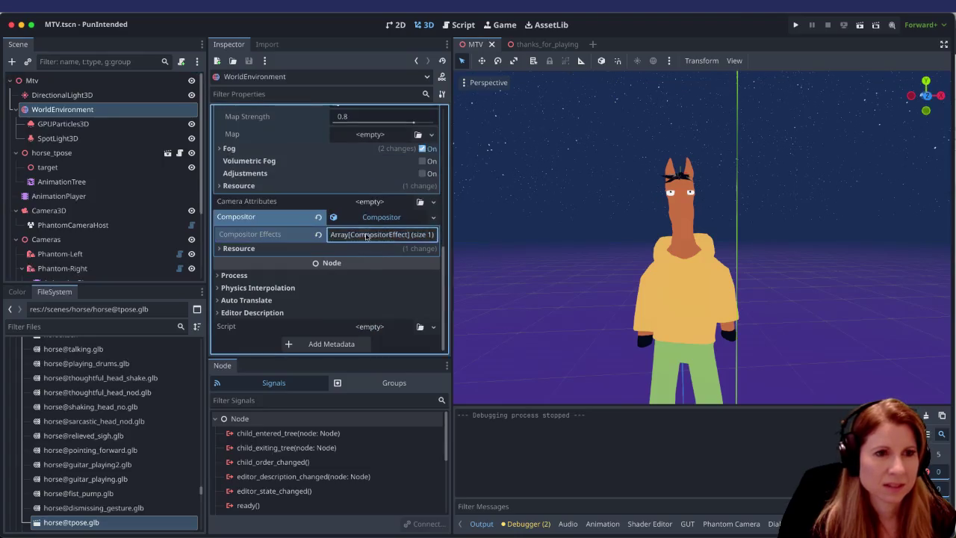
pyautogui.click(369, 235)
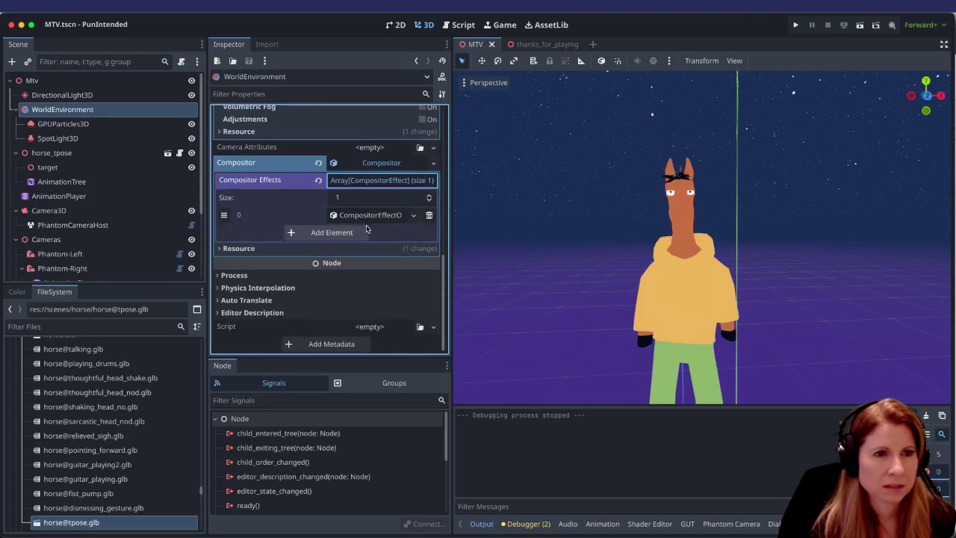
pyautogui.click(369, 217)
# Step: Expand the Outline Appearance and Edge Detection Thresholds settings, then run the scene
pyautogui.scroll(-2, 365, 228)
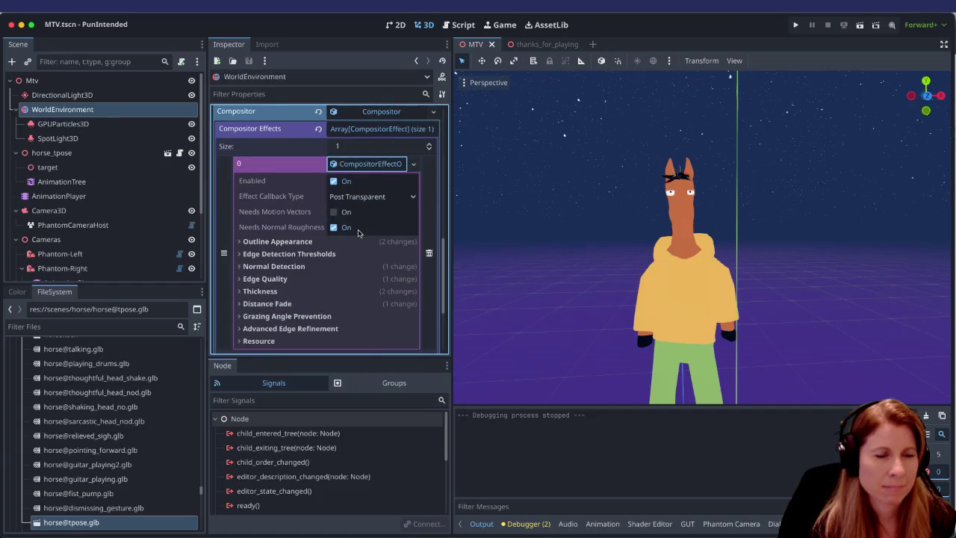
pyautogui.scroll(-1, 358, 233)
pyautogui.click(332, 230)
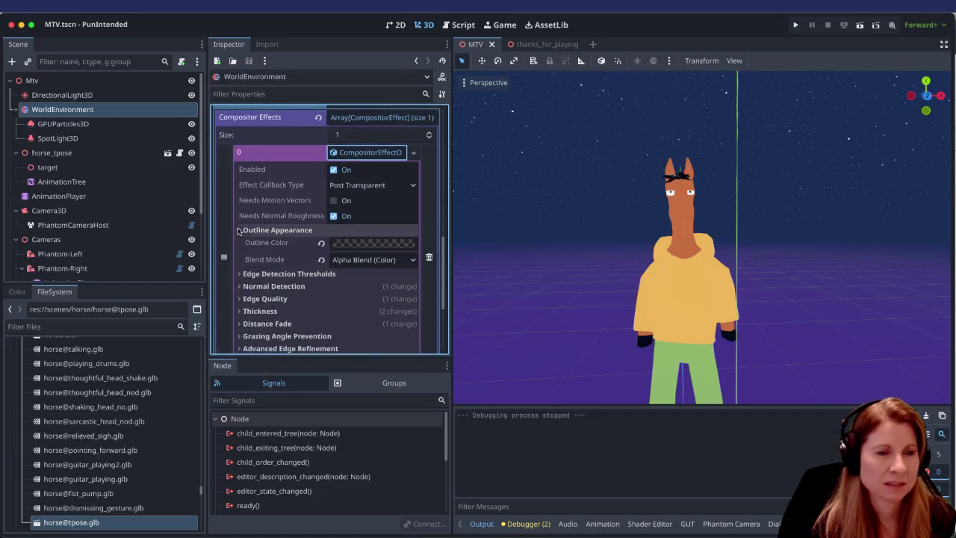
pyautogui.click(330, 273)
pyautogui.click(795, 24)
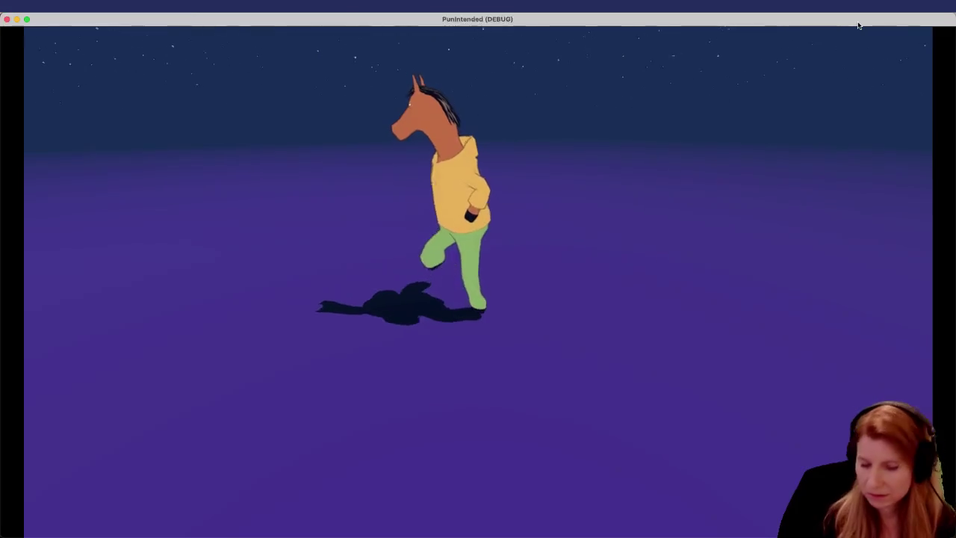
# Step: Quit the running game and relaunch the horse scene with normal detection enabled
pyautogui.press('super+q')
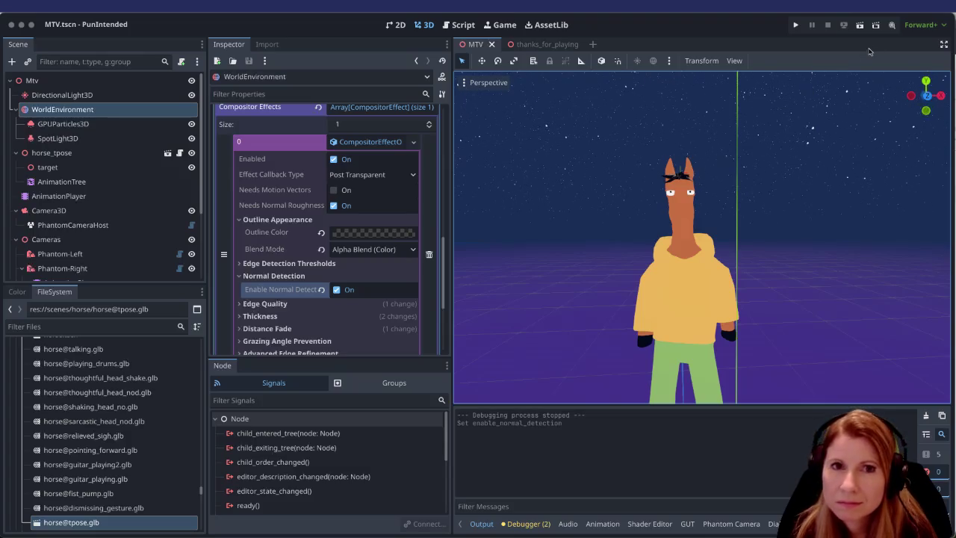
pyautogui.click(859, 24)
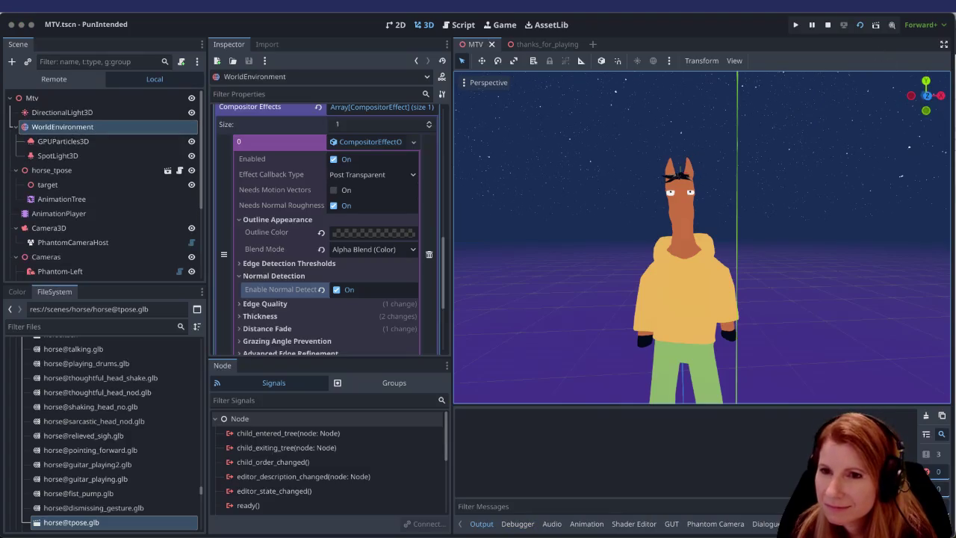
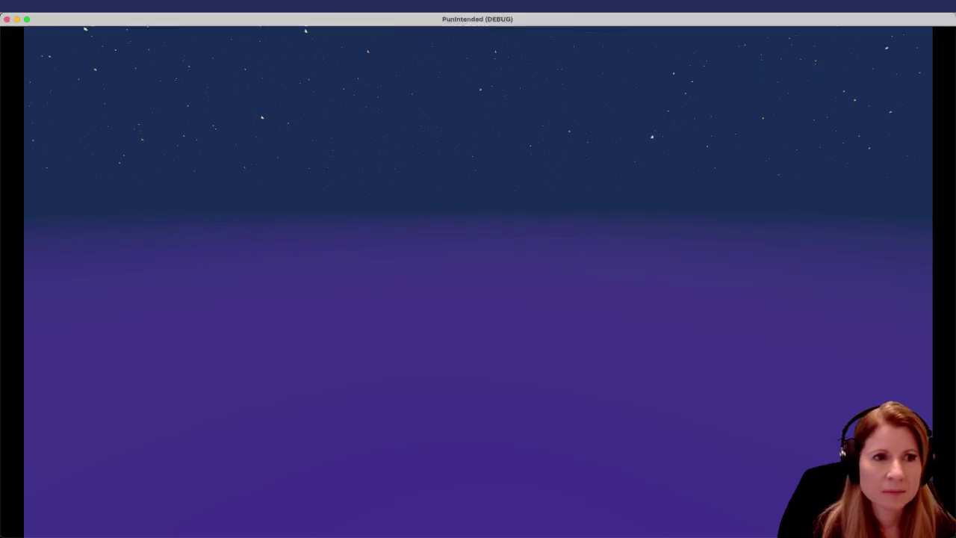
# Step: Quit the running debug game to return to the Godot editor's horse scene
pyautogui.press('super+q')
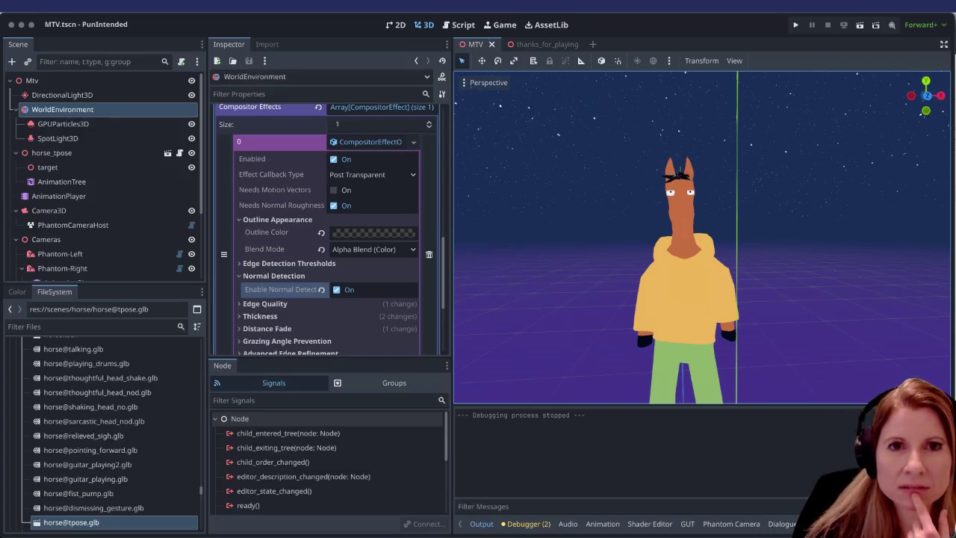
# Step: Run the project to test the starry night sky scene, then stop the debug game
pyautogui.click(859, 26)
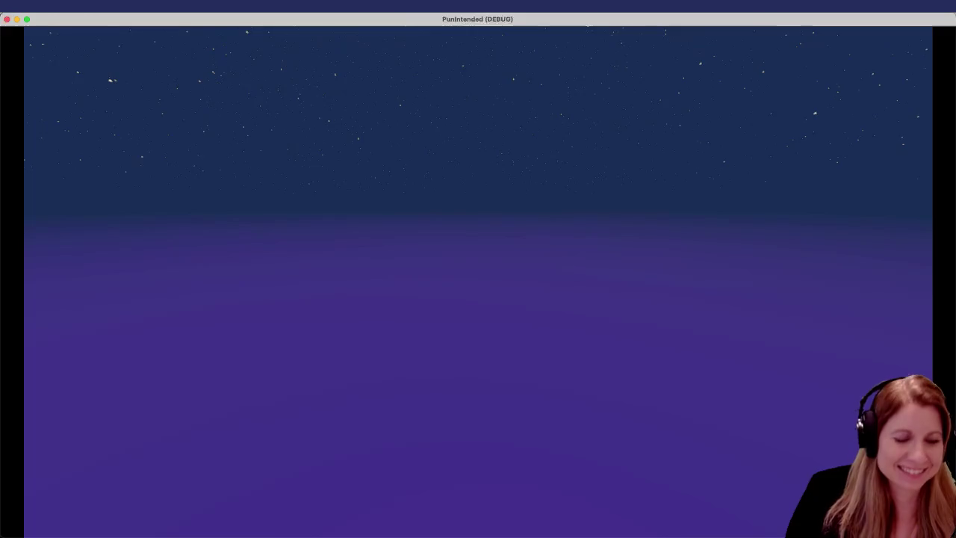
pyautogui.press('super+q')
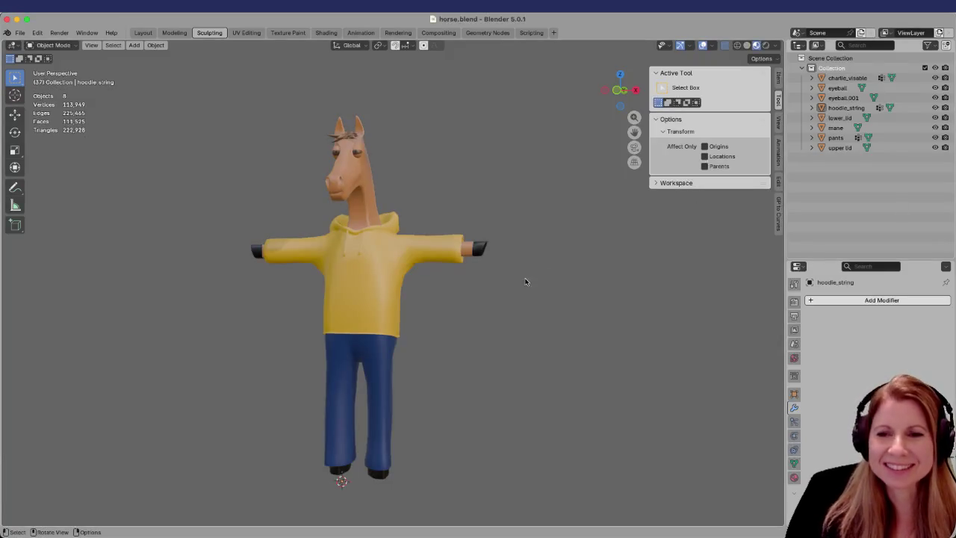
pyautogui.scroll(5, 433, 379)
pyautogui.scroll(-5, 428, 379)
pyautogui.hscroll(-3, 438, 373)
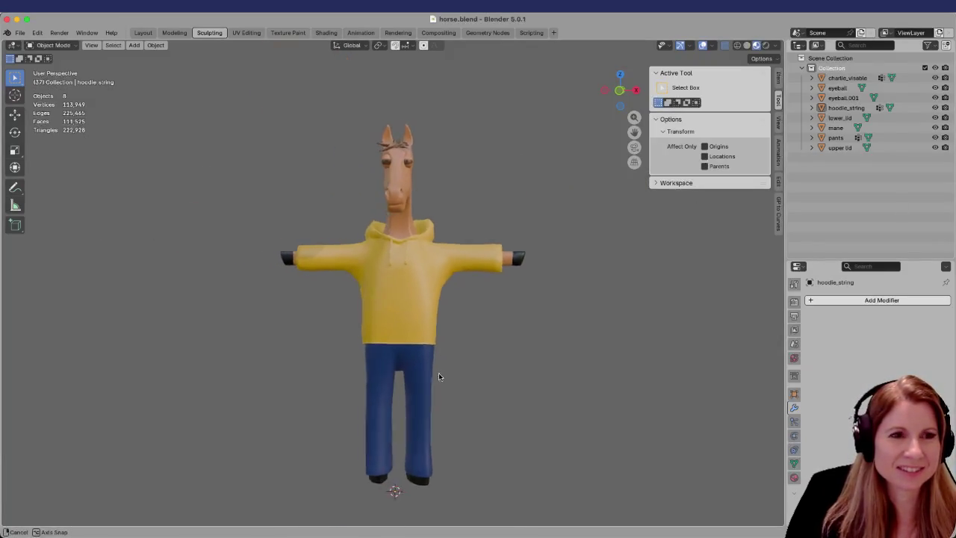
pyautogui.scroll(5, 440, 380)
pyautogui.scroll(-5, 488, 393)
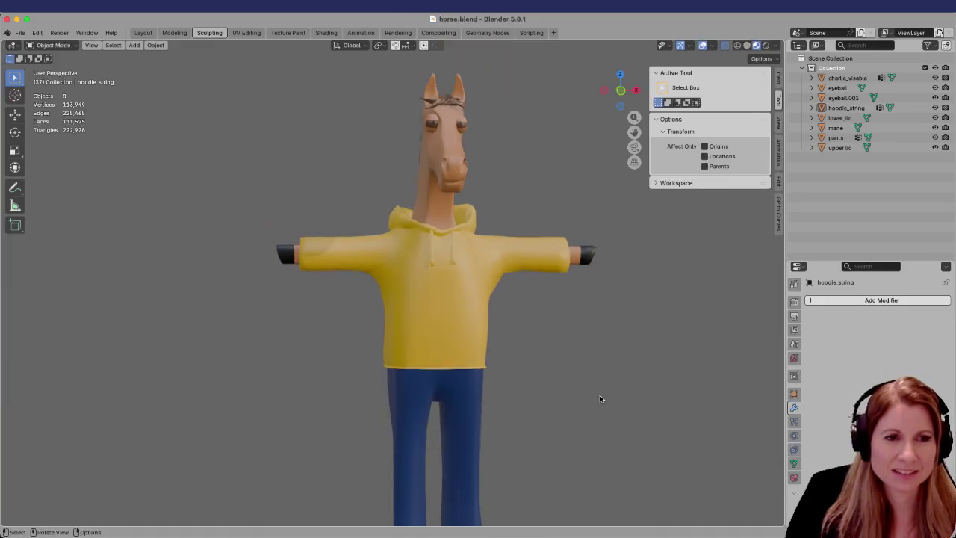
pyautogui.hscroll(-3, 551, 396)
pyautogui.scroll(-5, 587, 397)
pyautogui.hscroll(-2, 552, 388)
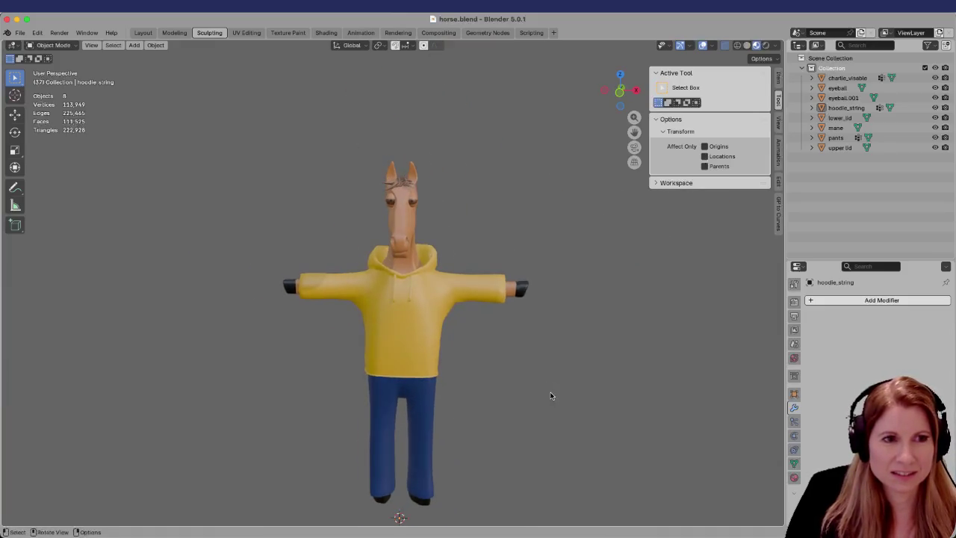
pyautogui.scroll(5, 556, 399)
pyautogui.scroll(-2, 560, 392)
pyautogui.scroll(-5, 556, 377)
pyautogui.scroll(2, 556, 378)
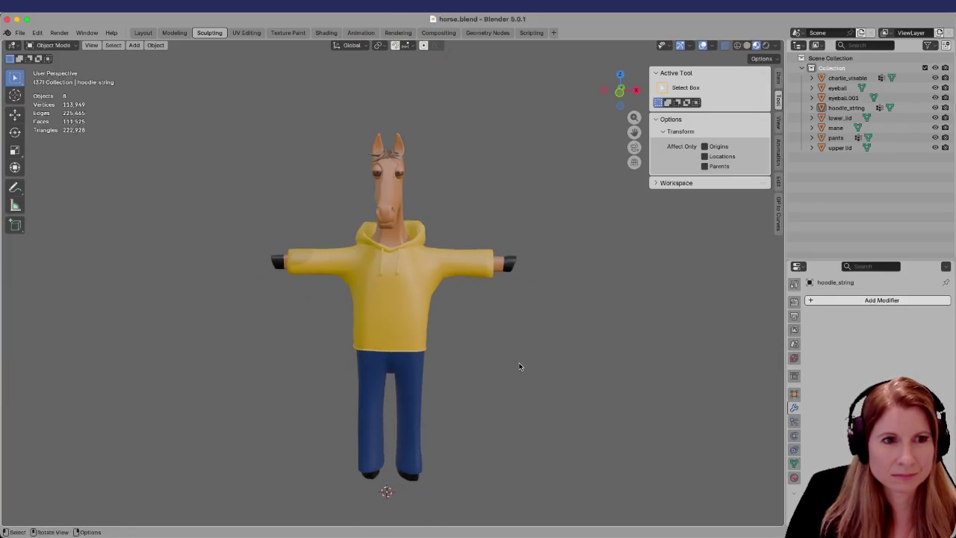
pyautogui.scroll(2, 520, 366)
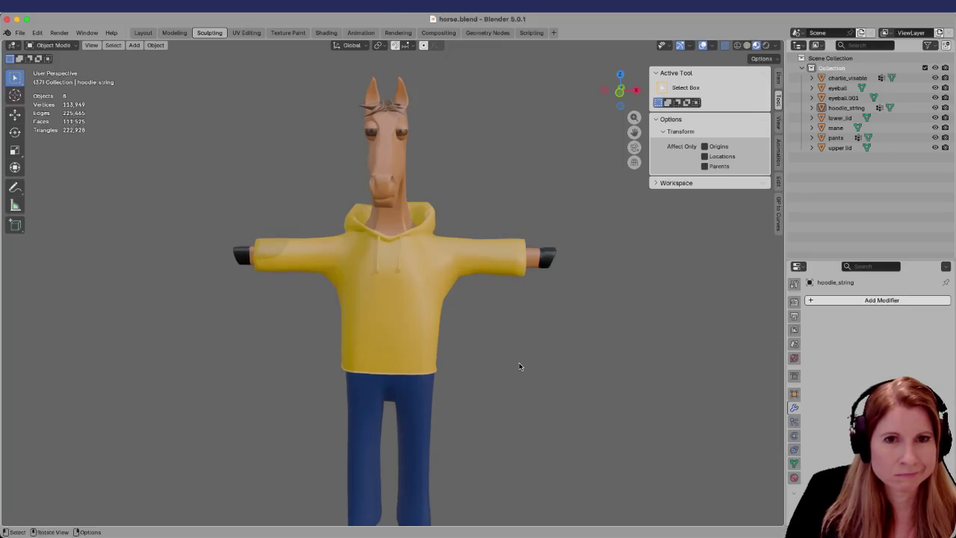
pyautogui.click(935, 107)
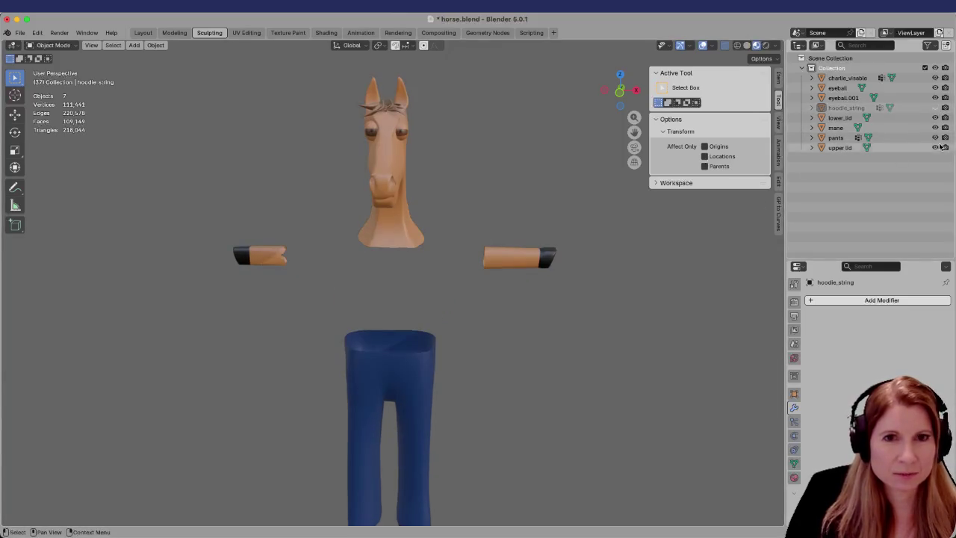
pyautogui.click(934, 108)
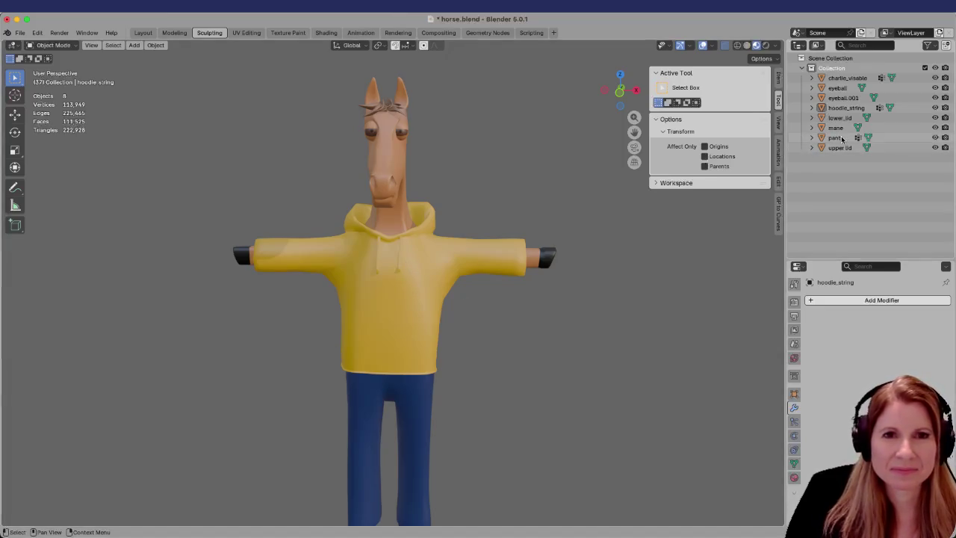
pyautogui.click(935, 78)
pyautogui.click(935, 78)
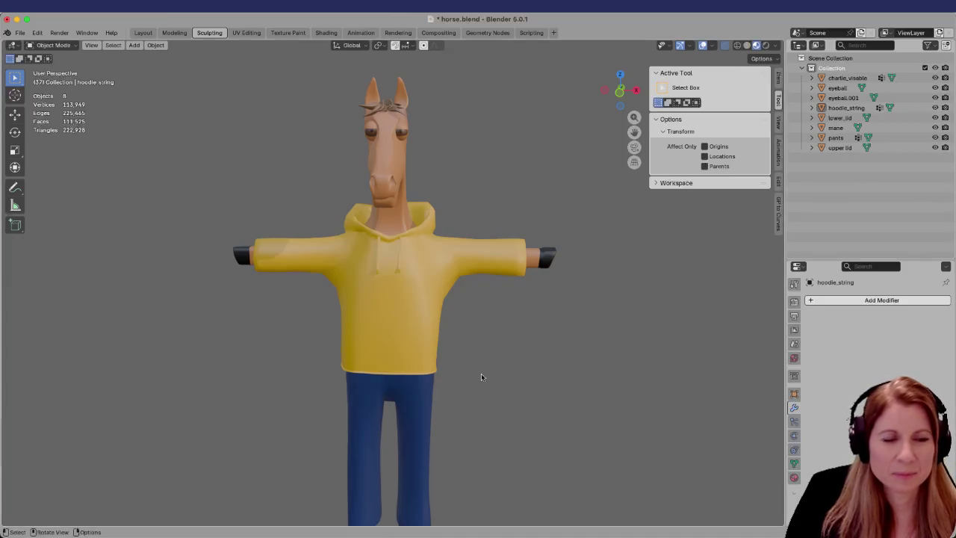
pyautogui.scroll(4, 394, 373)
pyautogui.scroll(-5, 493, 349)
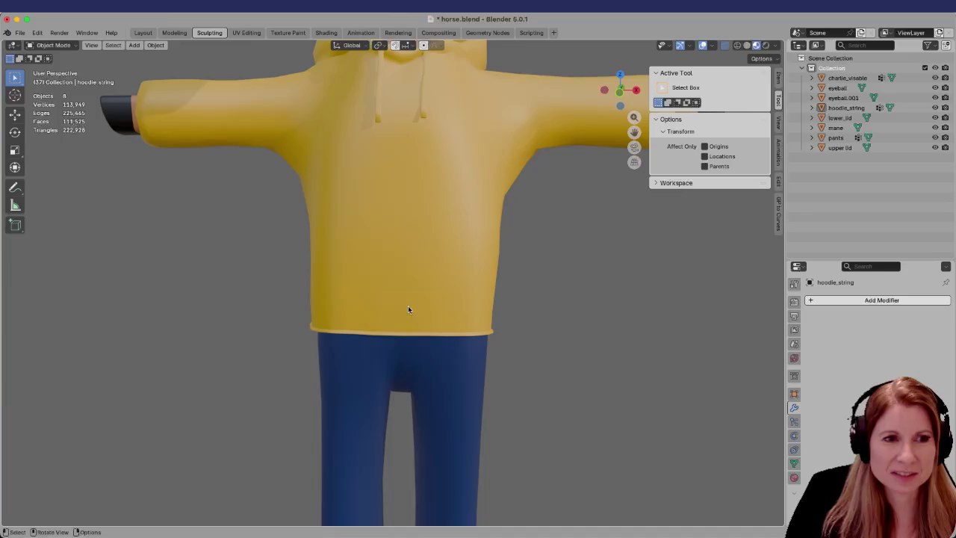
pyautogui.moveTo(575, 342)
pyautogui.mouseDown()
pyautogui.moveTo(500, 329)
pyautogui.moveTo(569, 329)
pyautogui.moveTo(571, 346)
pyautogui.mouseUp()
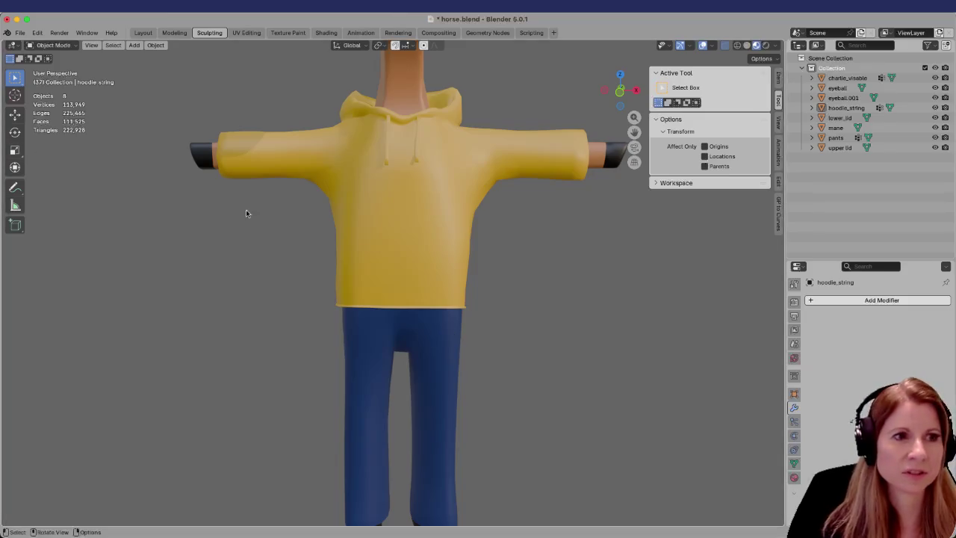
pyautogui.click(757, 523)
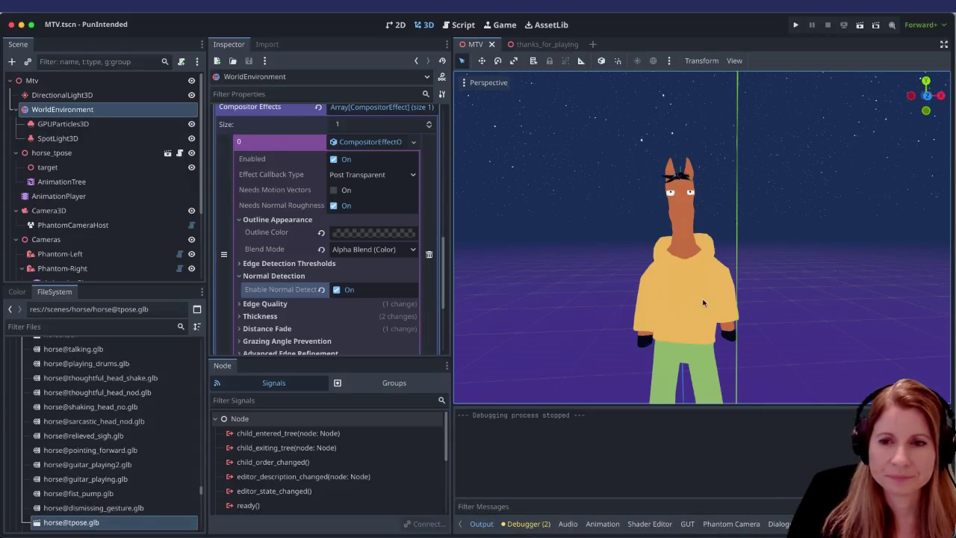
pyautogui.scroll(5, 762, 334)
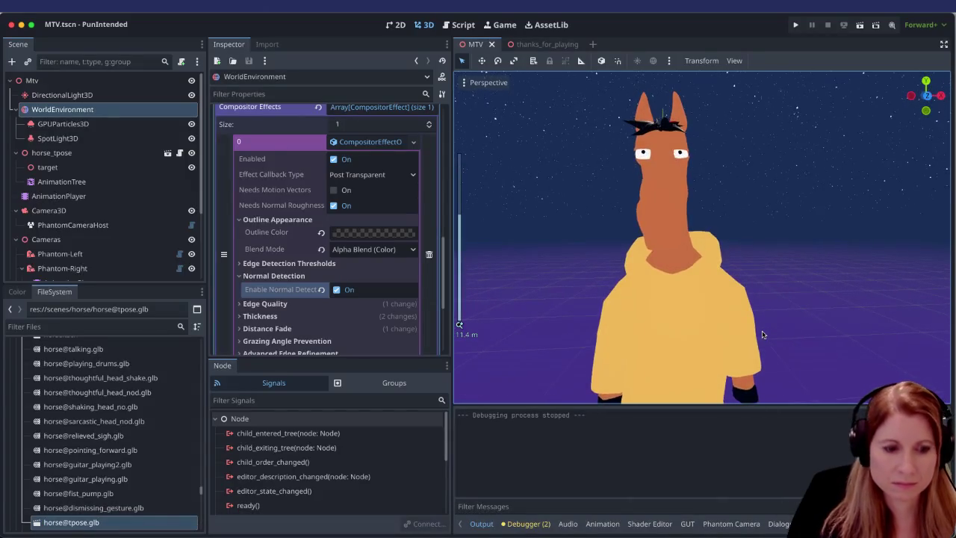
pyautogui.scroll(1, 772, 236)
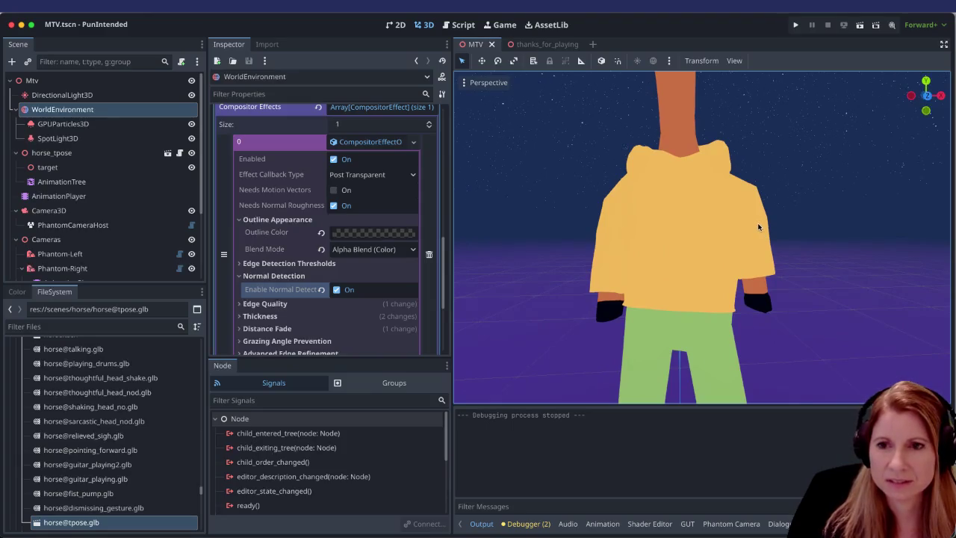
pyautogui.scroll(-3, 758, 226)
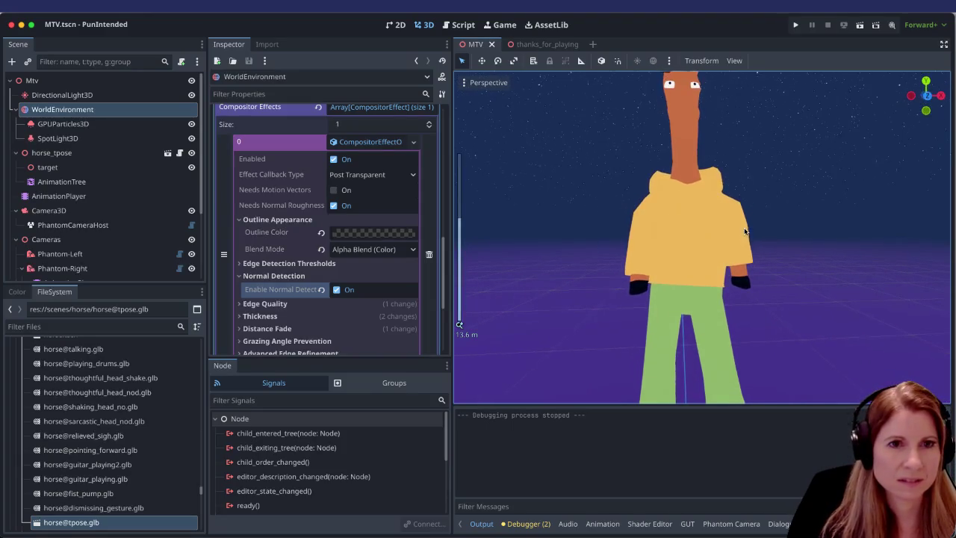
pyautogui.moveTo(798, 222); pyautogui.dragTo(783, 246)
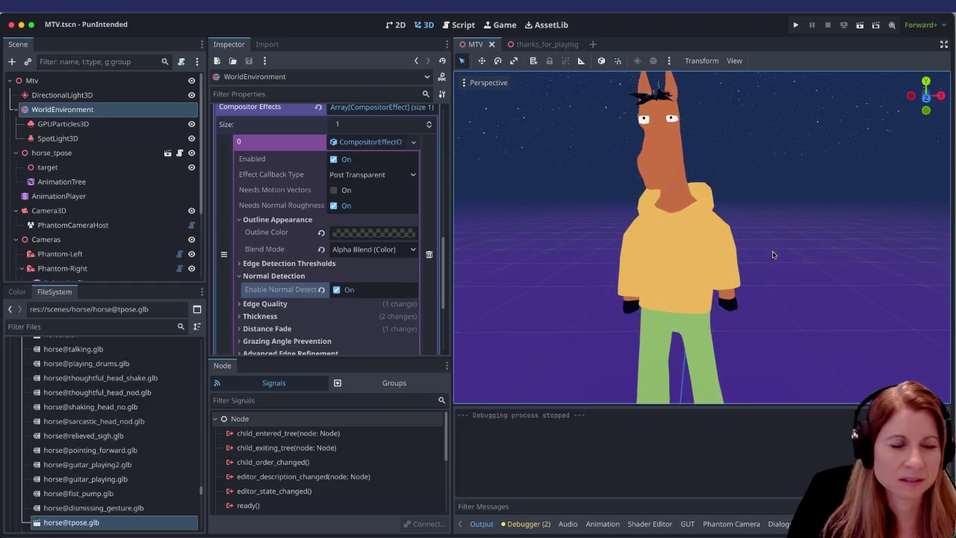
pyautogui.doubleClick(143, 526)
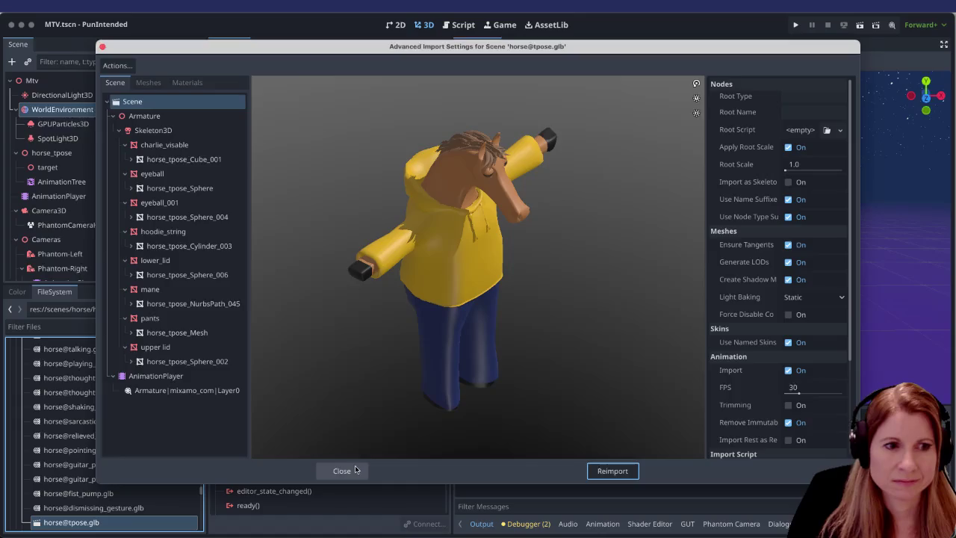
pyautogui.click(357, 467)
pyautogui.click(137, 327)
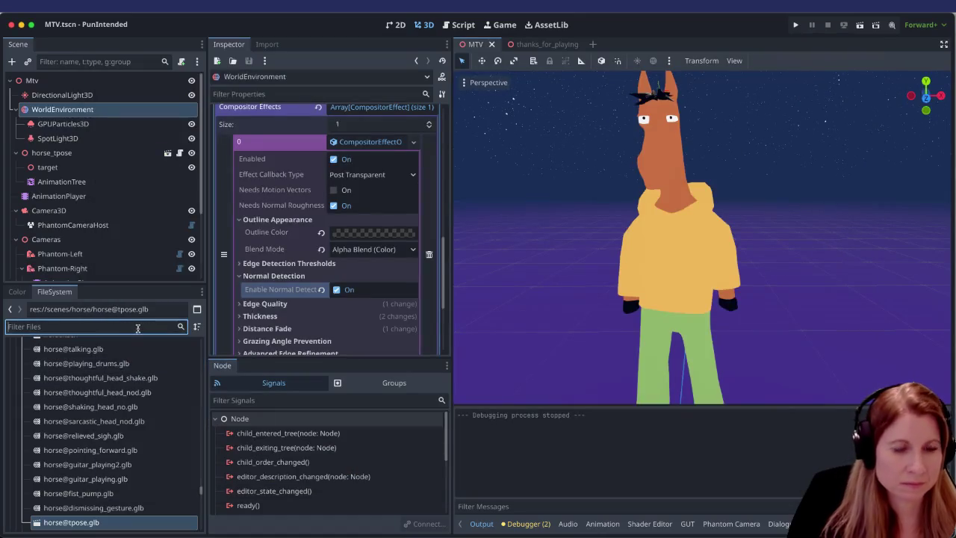
pyautogui.write('hoodi')
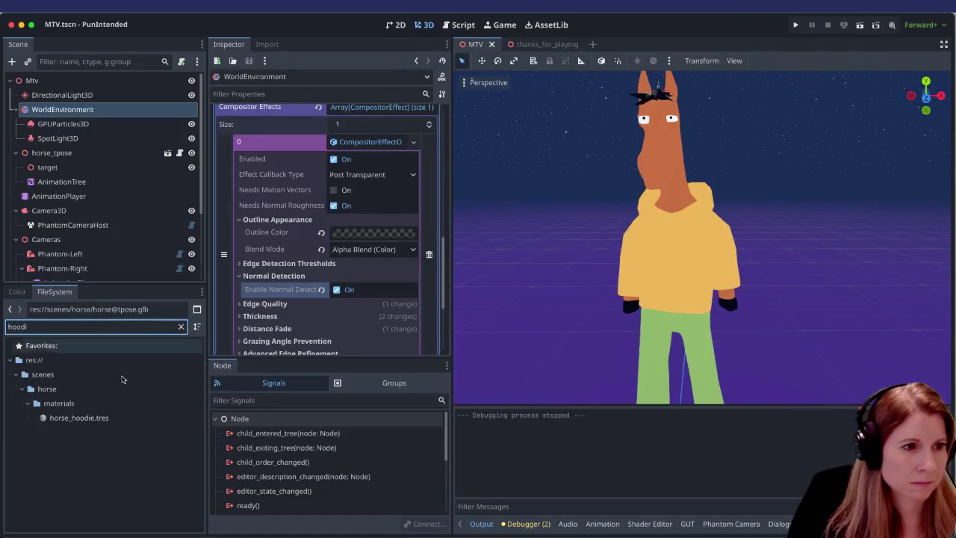
pyautogui.doubleClick(110, 418)
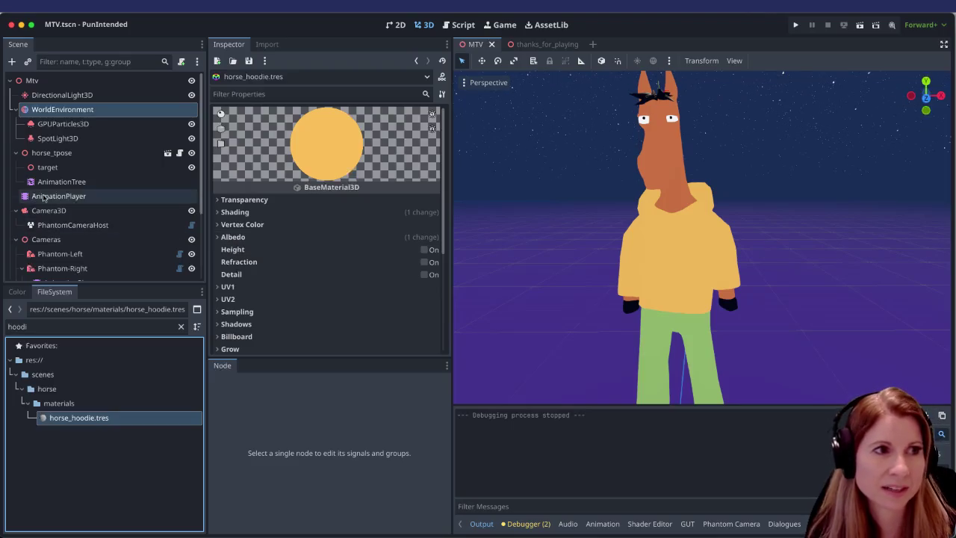
pyautogui.scroll(-2, 134, 202)
pyautogui.scroll(-3, 135, 201)
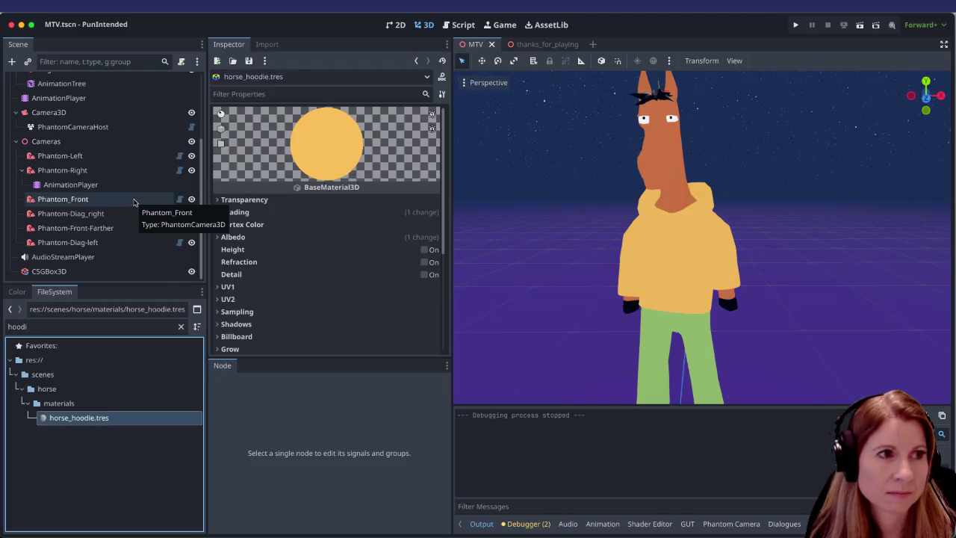
pyautogui.scroll(5, 134, 200)
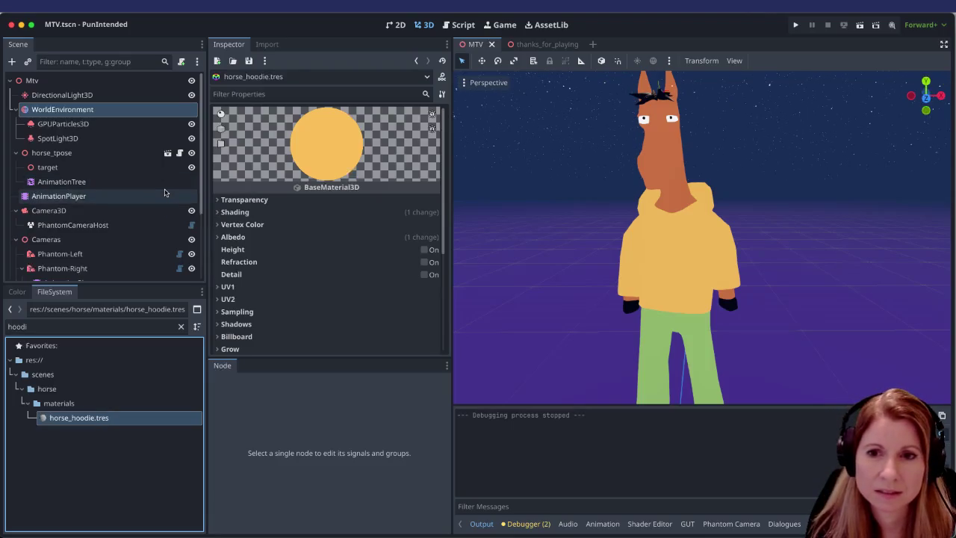
pyautogui.scroll(-3, 160, 194)
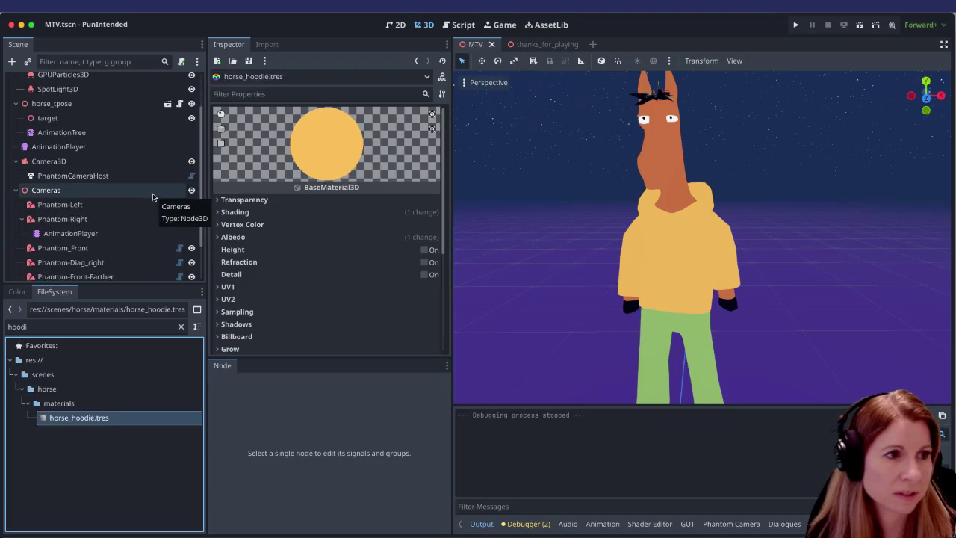
pyautogui.scroll(-3, 146, 197)
pyautogui.scroll(7, 142, 197)
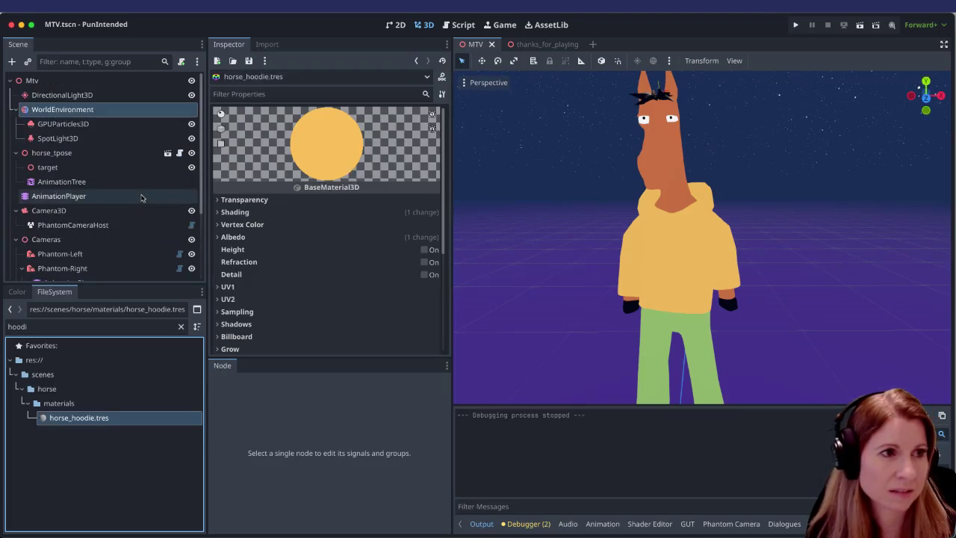
pyautogui.click(118, 153)
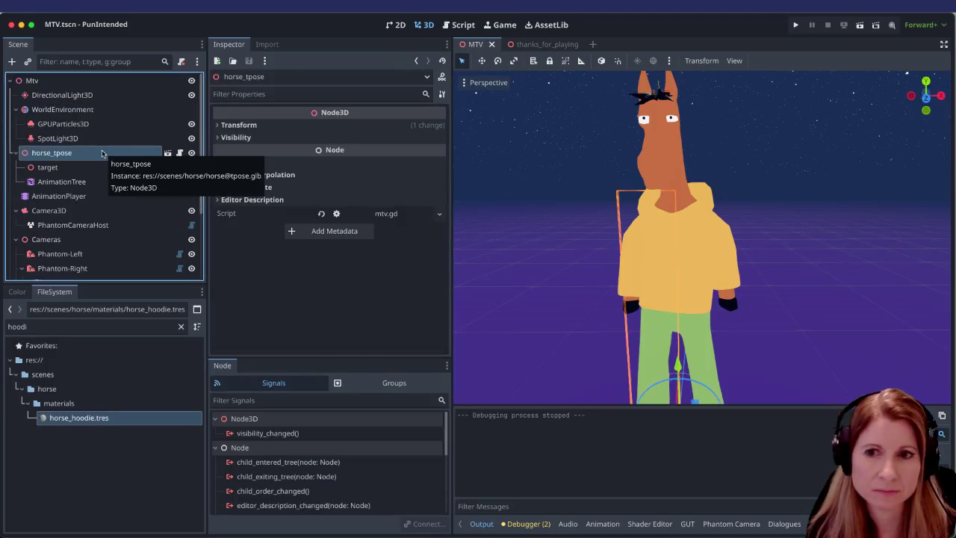
pyautogui.scroll(-4, 680, 312)
pyautogui.scroll(2, 657, 315)
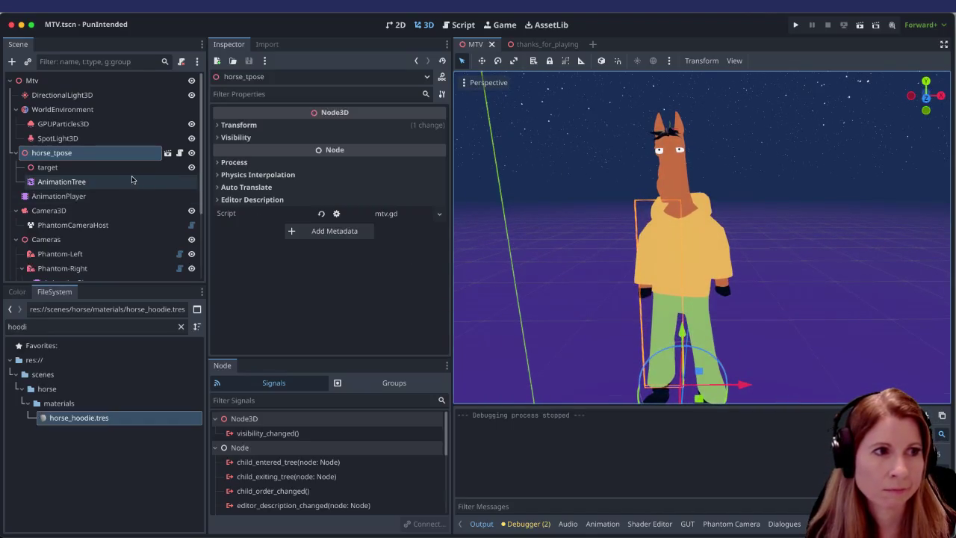
pyautogui.rightClick(125, 153)
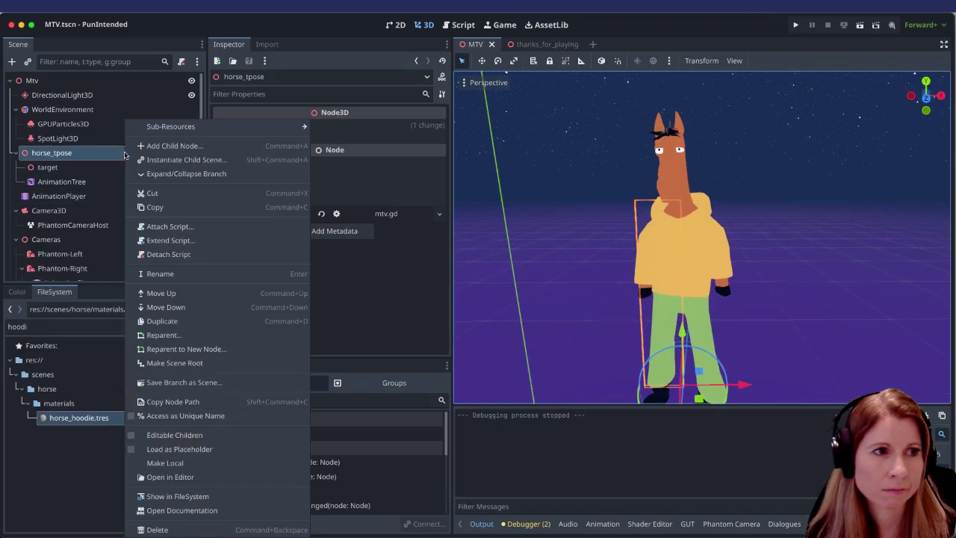
# Step: Create a Decal child node under horse_tpose by searching 'deca' in Add Child Node
pyautogui.click(172, 145)
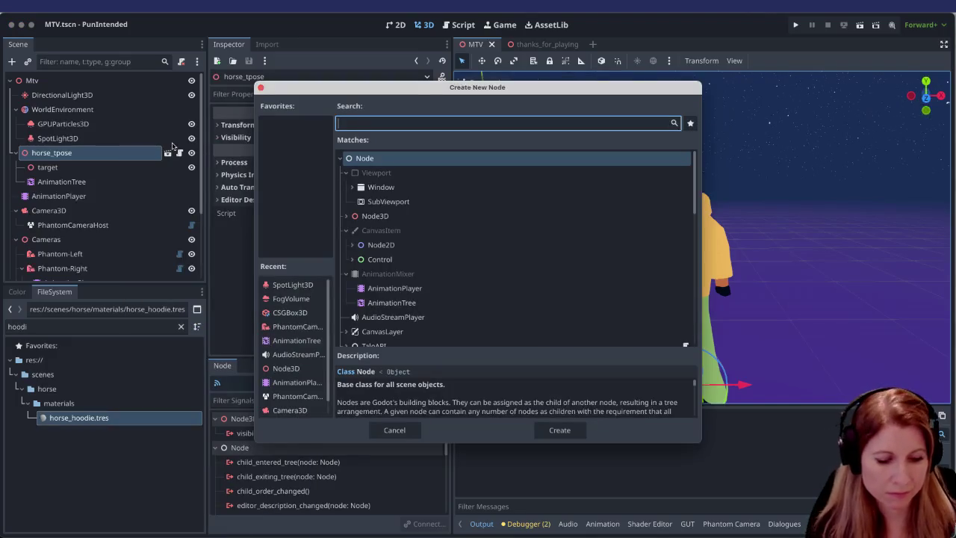
pyautogui.write('deca')
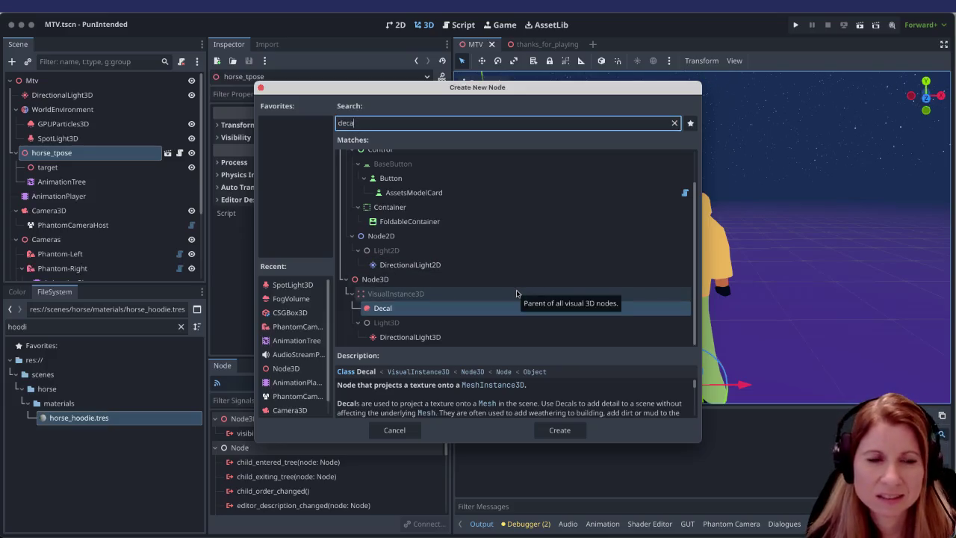
pyautogui.click(559, 429)
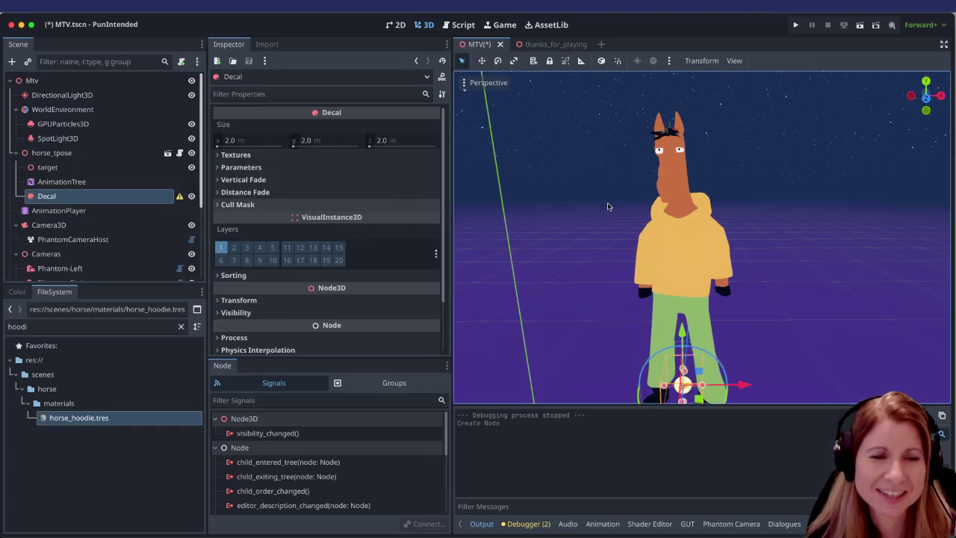
pyautogui.scroll(-2, 636, 237)
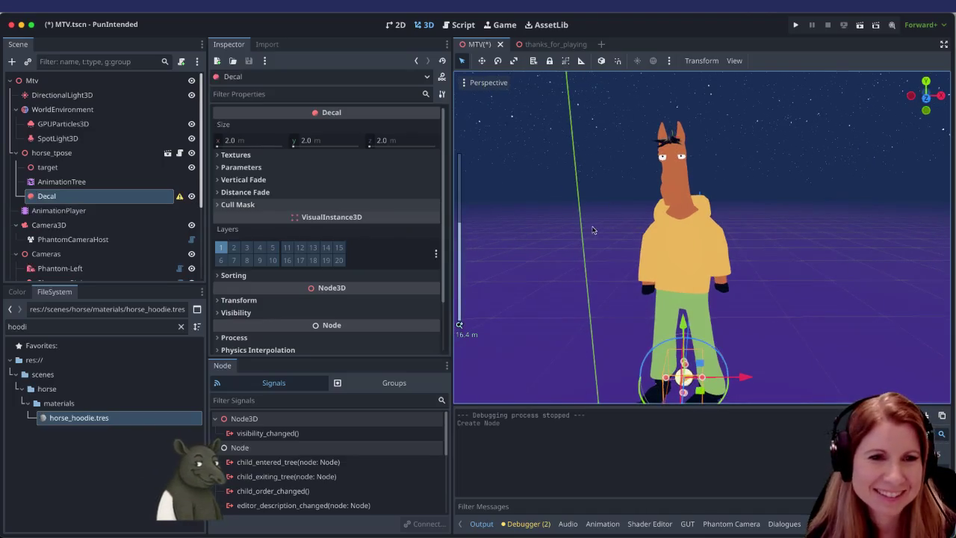
# Step: Set the Decal's Albedo texture to the mane_street logo image via Quick Load
pyautogui.click(217, 155)
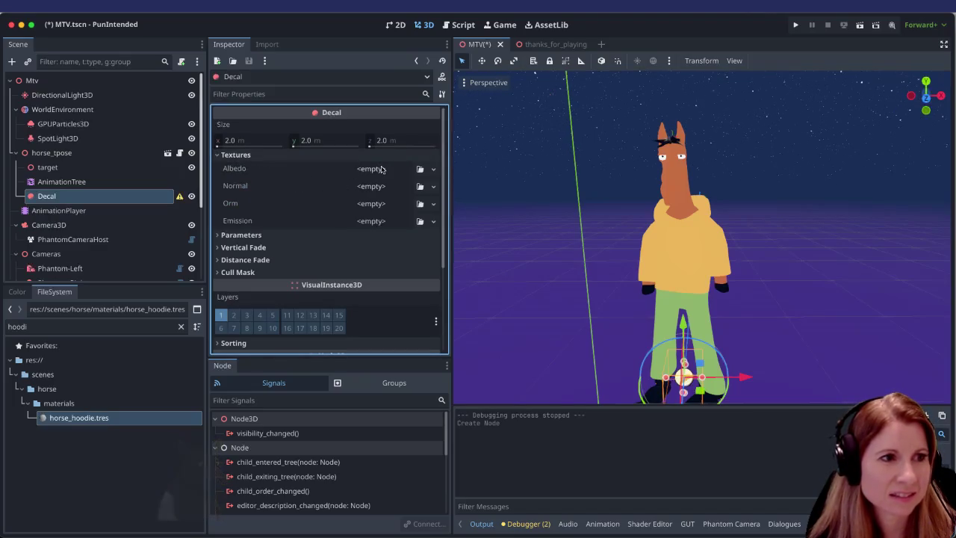
pyautogui.doubleClick(75, 326)
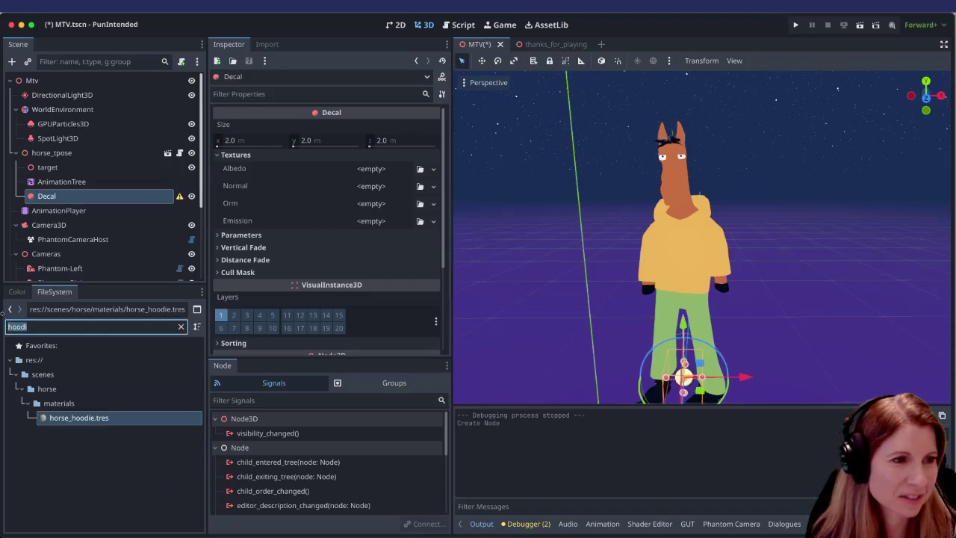
pyautogui.write('logo')
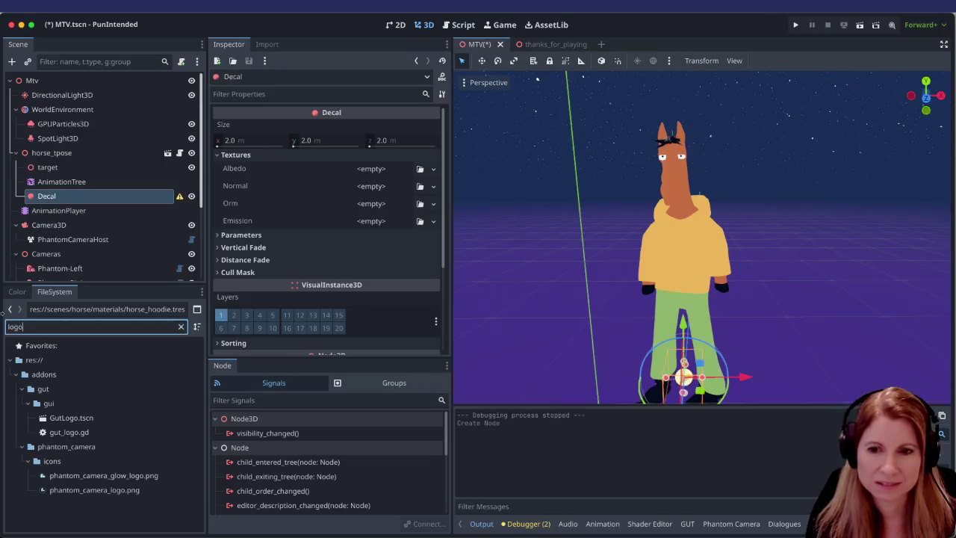
pyautogui.press('BackSpace')
pyautogui.press('BackSpace')
pyautogui.press('BackSpace')
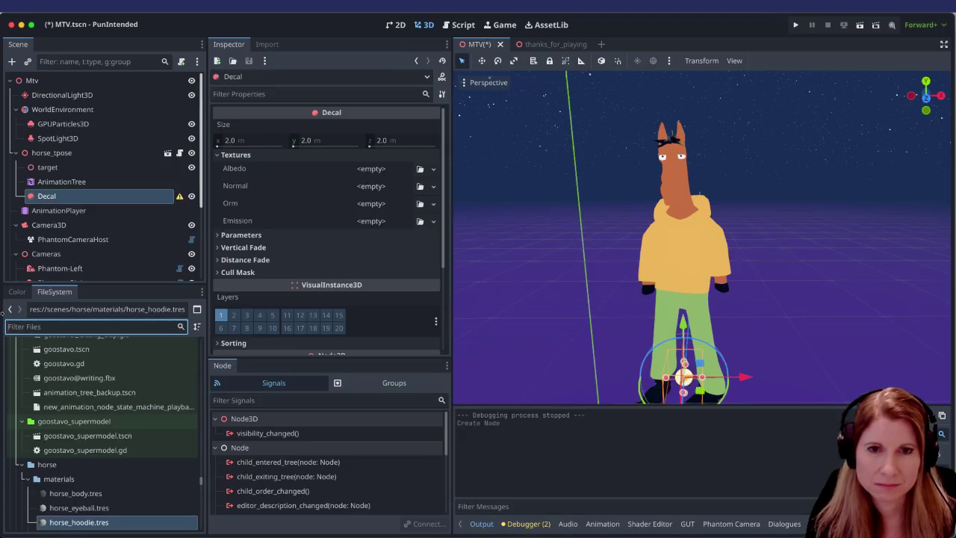
pyautogui.click(433, 169)
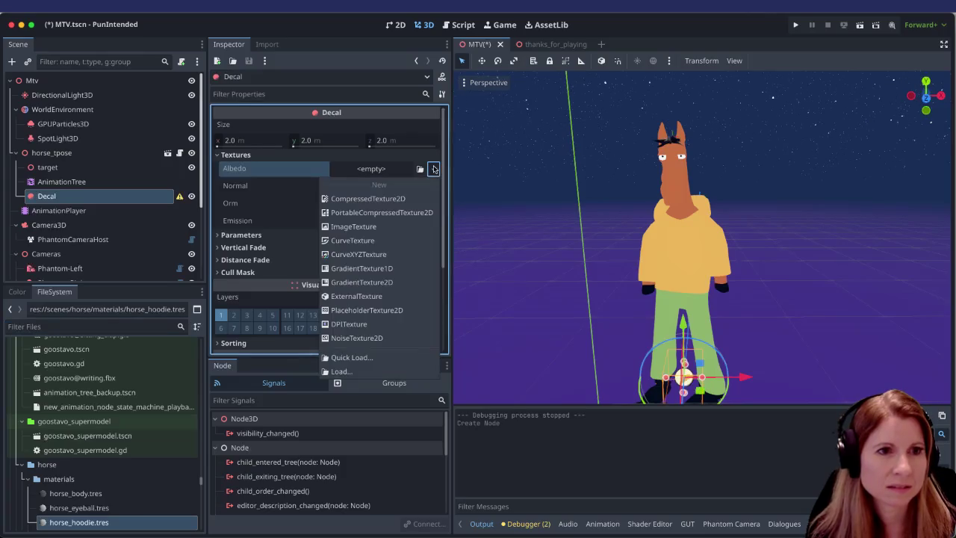
pyautogui.click(386, 357)
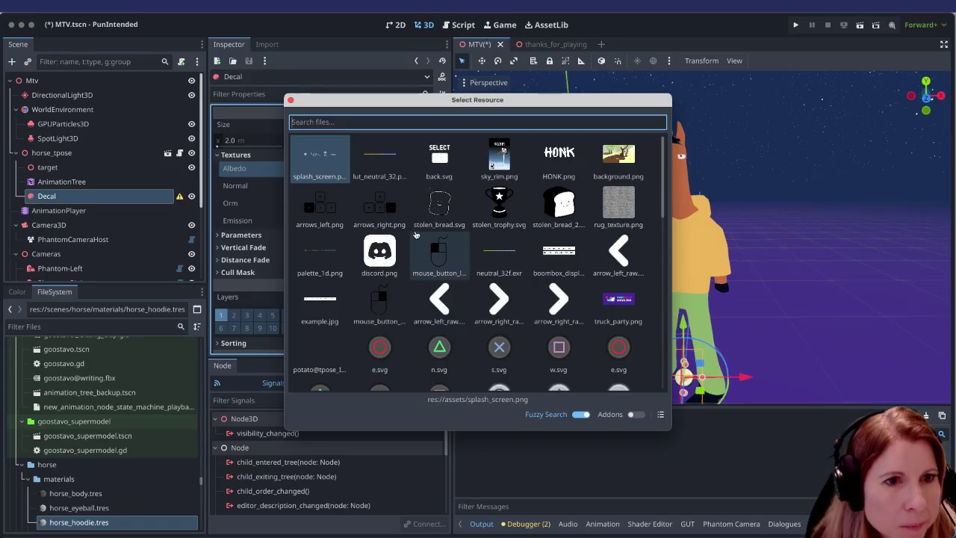
pyautogui.scroll(-3, 527, 282)
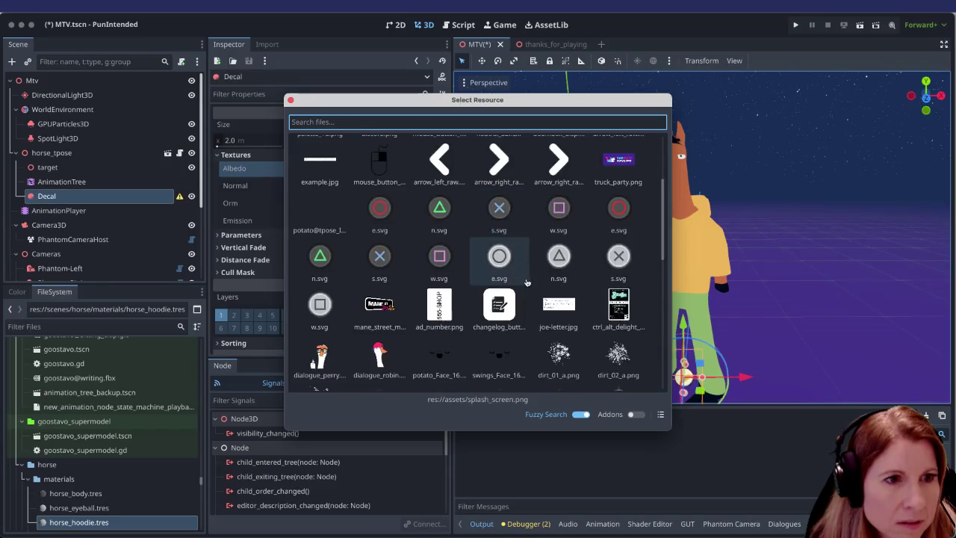
pyautogui.doubleClick(379, 306)
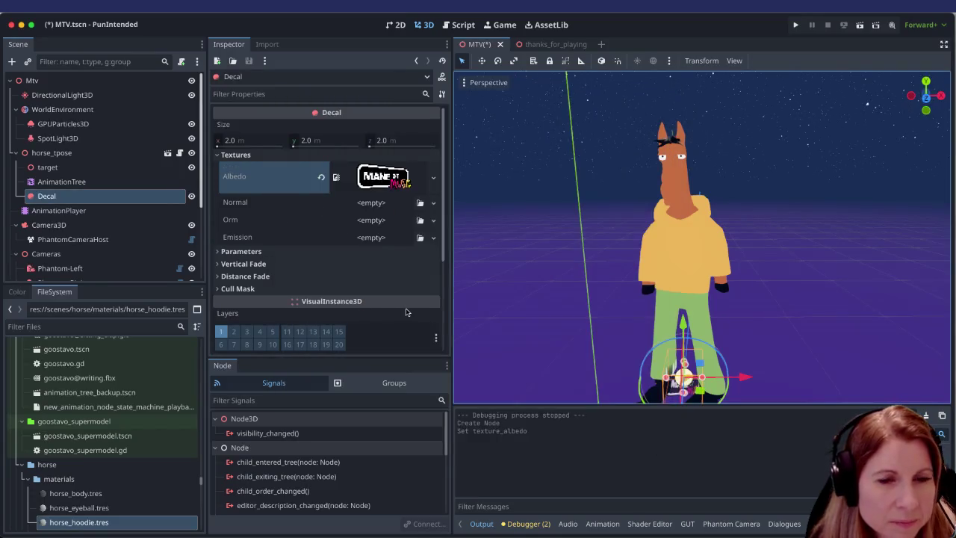
# Step: Raise the Decal from the horse's feet to chest height and adjust its Z depth
pyautogui.moveTo(682, 321); pyautogui.dragTo(682, 213)
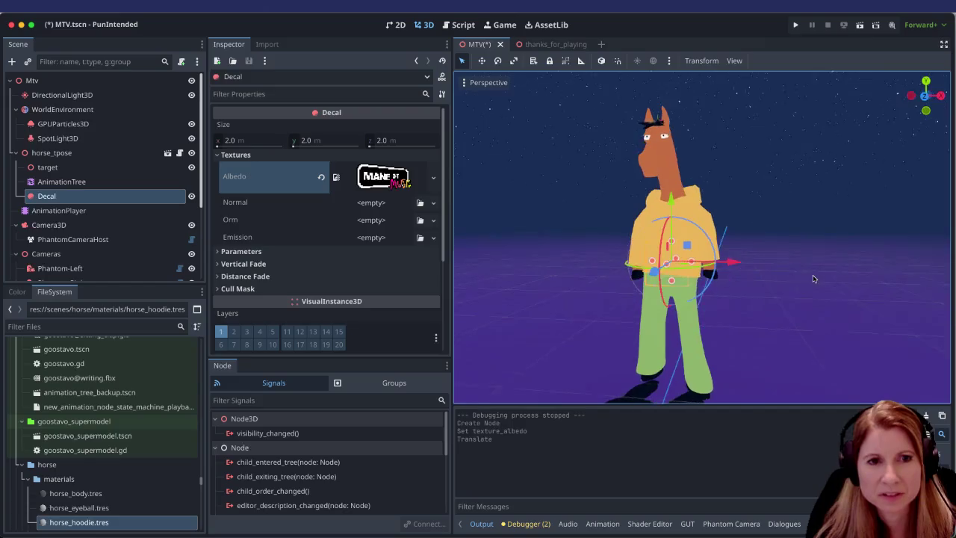
pyautogui.moveTo(650, 275)
pyautogui.mouseDown()
pyautogui.moveTo(635, 274)
pyautogui.moveTo(640, 284)
pyautogui.mouseUp()
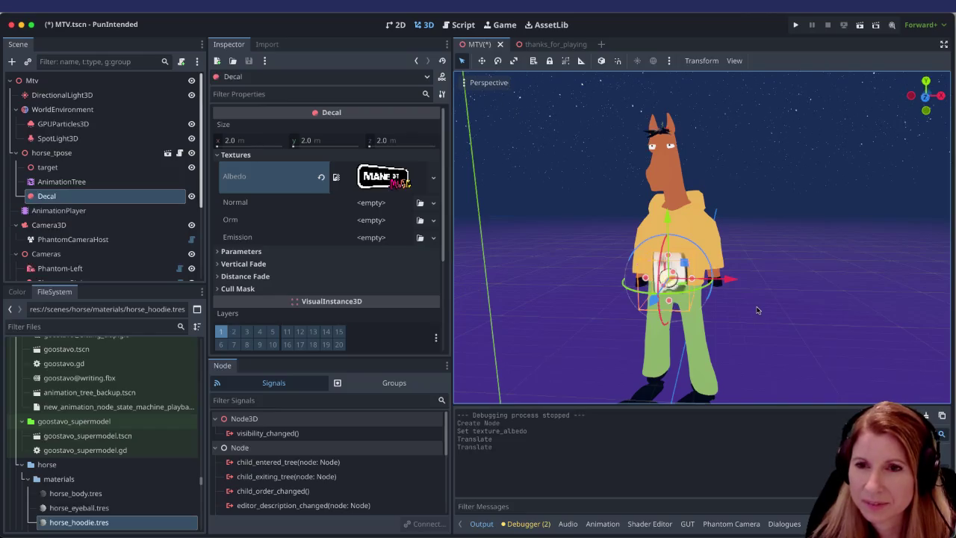
pyautogui.moveTo(667, 224); pyautogui.dragTo(665, 197)
pyautogui.hscroll(5, 760, 315)
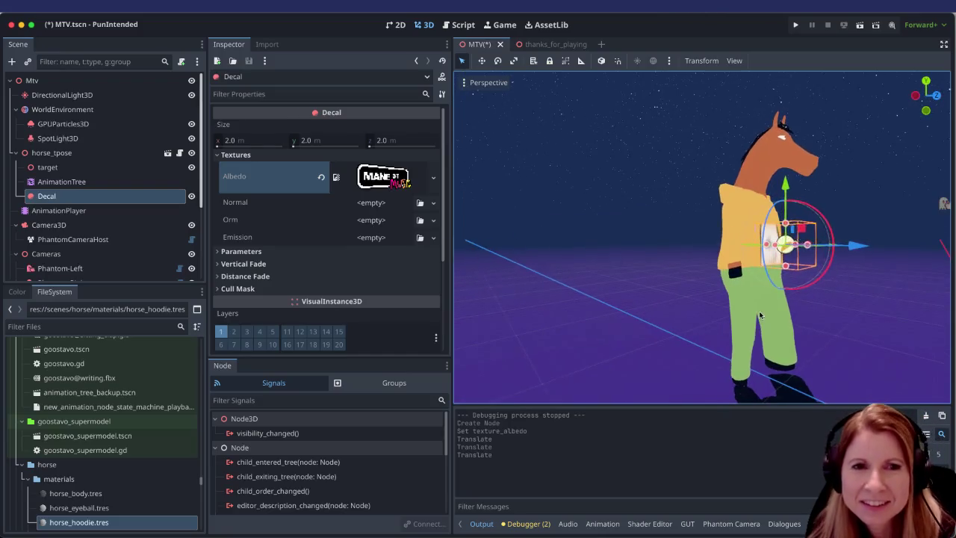
pyautogui.hscroll(-5, 760, 315)
pyautogui.moveTo(724, 298)
pyautogui.mouseDown()
pyautogui.moveTo(750, 335)
pyautogui.moveTo(719, 285)
pyautogui.mouseUp()
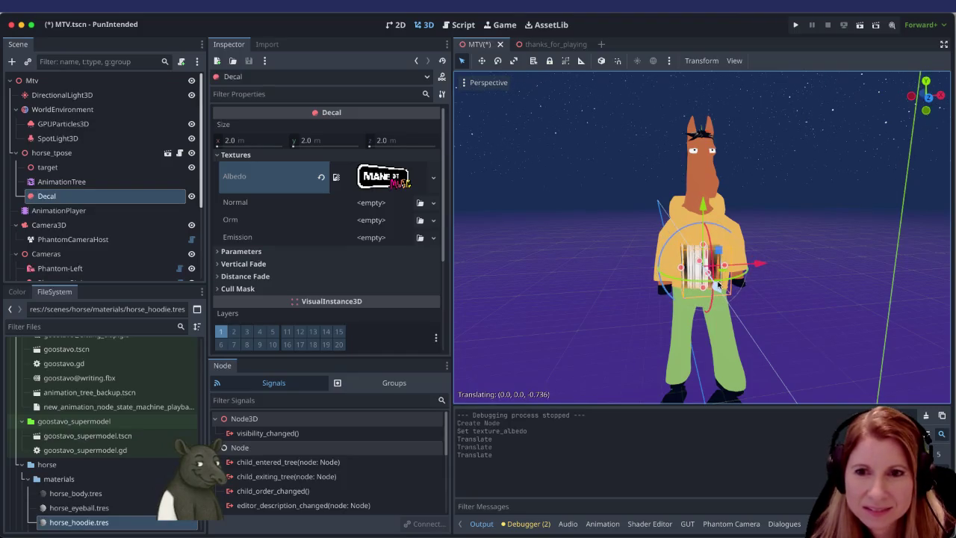
pyautogui.moveTo(719, 286)
pyautogui.mouseDown()
pyautogui.moveTo(710, 305)
pyautogui.moveTo(672, 249)
pyautogui.mouseUp()
# Step: Shift the Decal sideways onto the hoodie's back, checking it from side and rear views
pyautogui.moveTo(795, 267); pyautogui.dragTo(729, 275)
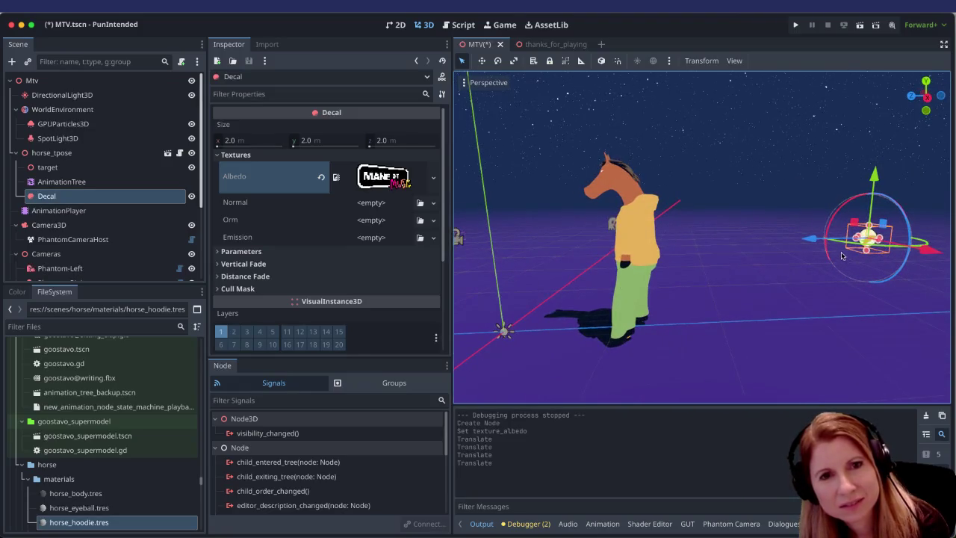
pyautogui.moveTo(810, 241); pyautogui.dragTo(605, 241)
pyautogui.moveTo(706, 291)
pyautogui.mouseDown()
pyautogui.moveTo(564, 295)
pyautogui.moveTo(774, 335)
pyautogui.moveTo(671, 305)
pyautogui.moveTo(697, 316)
pyautogui.moveTo(610, 314)
pyautogui.moveTo(774, 304)
pyautogui.mouseUp()
pyautogui.scroll(5, 671, 305)
pyautogui.scroll(4, 610, 313)
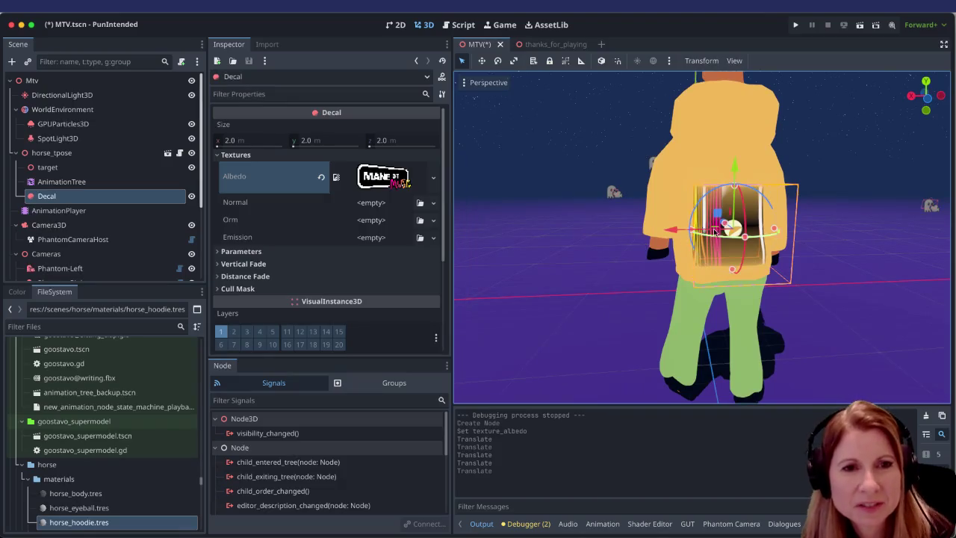
pyautogui.scroll(1, 784, 272)
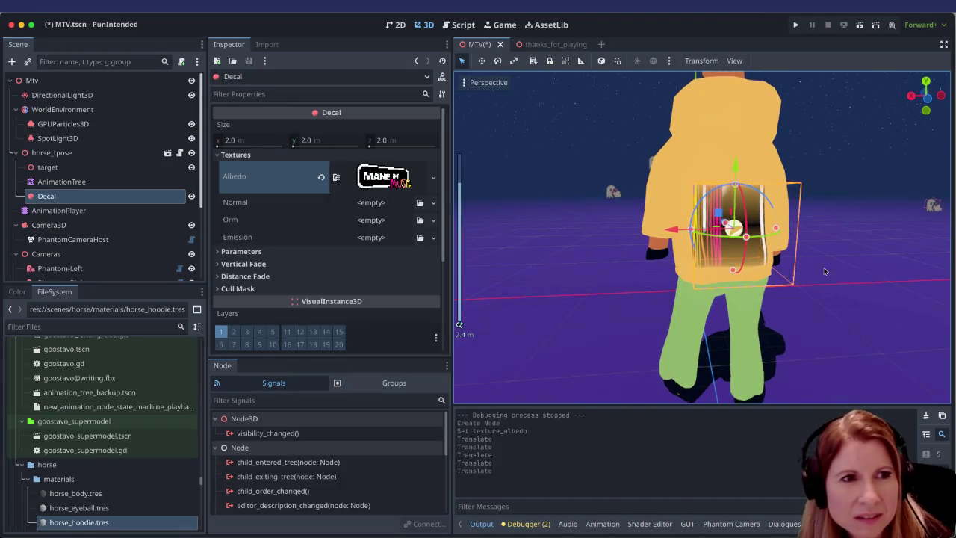
pyautogui.scroll(-1, 858, 274)
pyautogui.moveTo(859, 273); pyautogui.dragTo(840, 261)
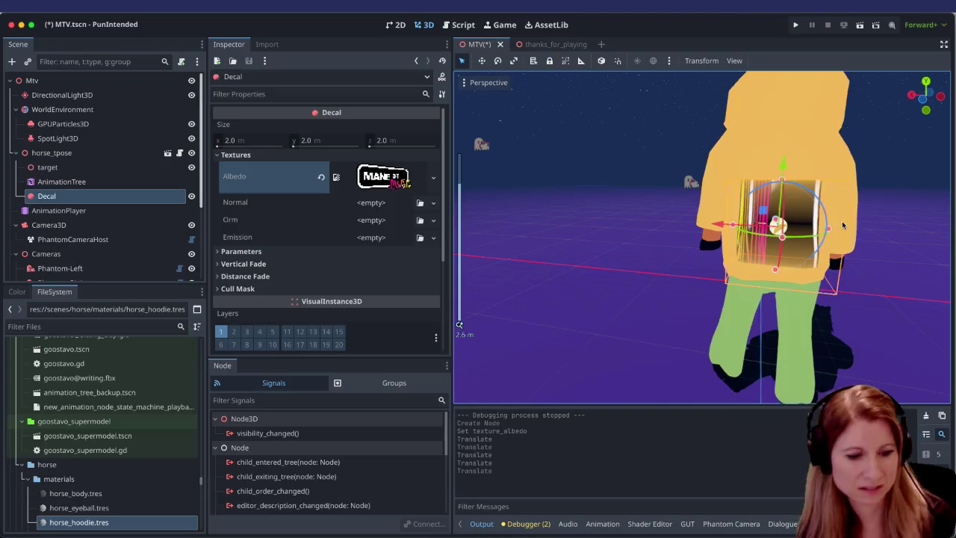
pyautogui.moveTo(842, 224)
pyautogui.mouseDown()
pyautogui.moveTo(747, 237)
pyautogui.moveTo(764, 231)
pyautogui.moveTo(642, 225)
pyautogui.mouseUp()
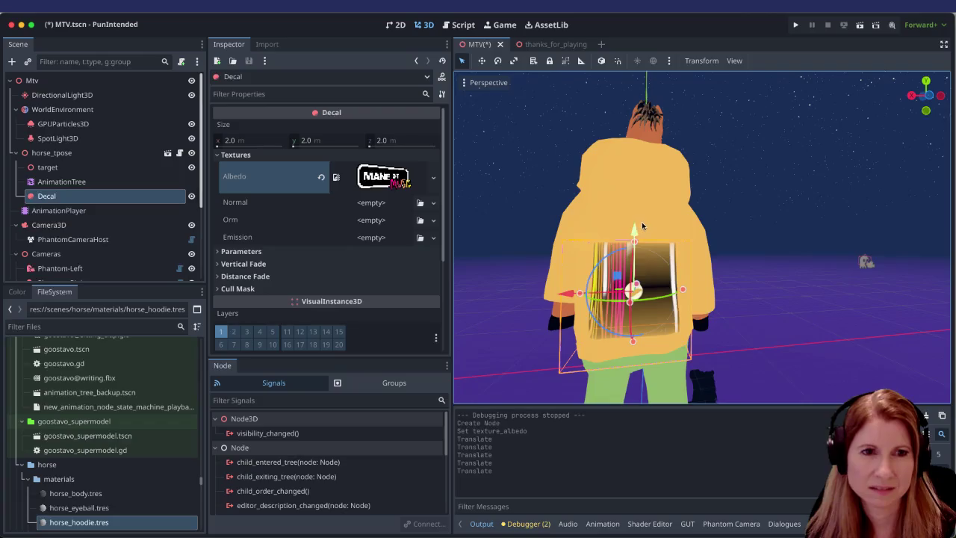
pyautogui.scroll(-2, 651, 267)
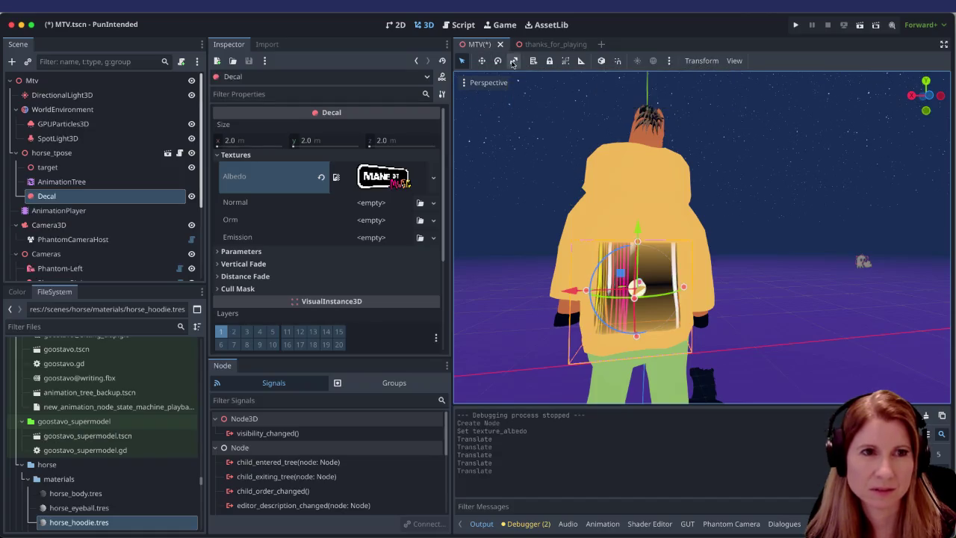
pyautogui.click(512, 62)
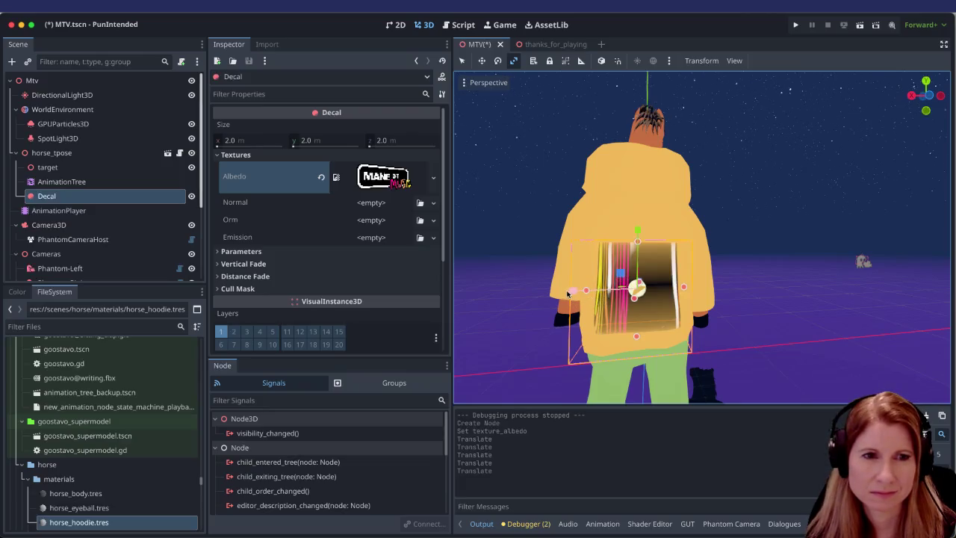
pyautogui.moveTo(569, 291)
pyautogui.mouseDown()
pyautogui.moveTo(515, 293)
pyautogui.moveTo(554, 291)
pyautogui.mouseUp()
pyautogui.moveTo(637, 230); pyautogui.dragTo(639, 61)
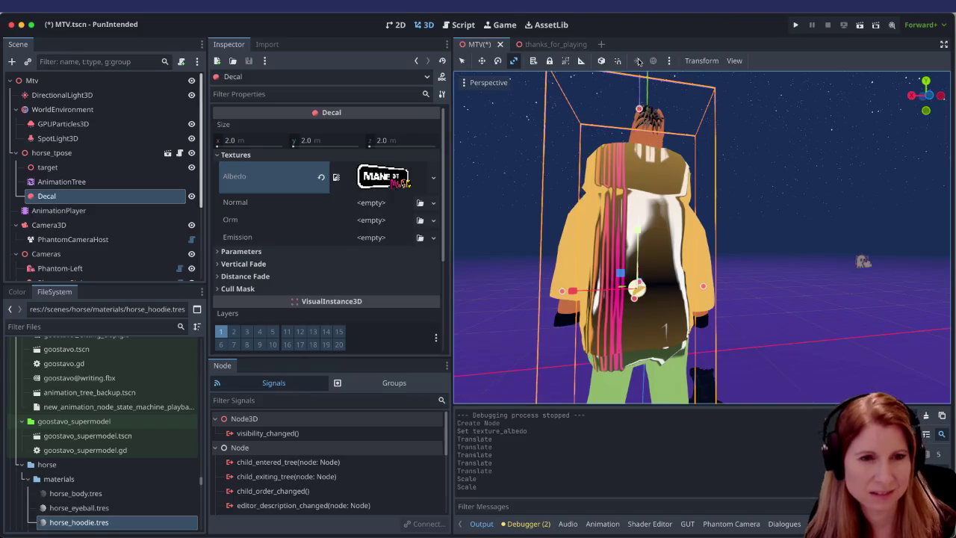
pyautogui.hotkey('ctrl', 'z')
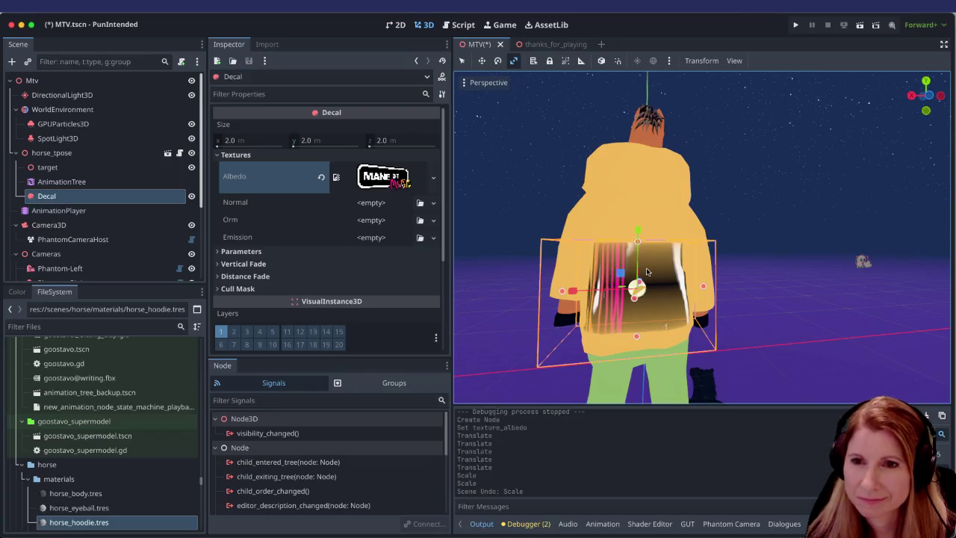
pyautogui.scroll(-5, 667, 325)
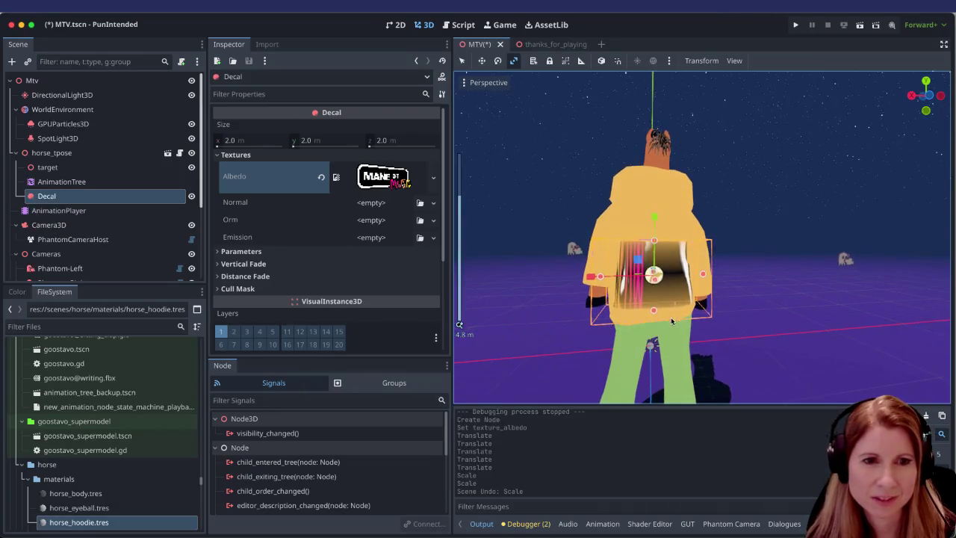
pyautogui.scroll(-10, 680, 319)
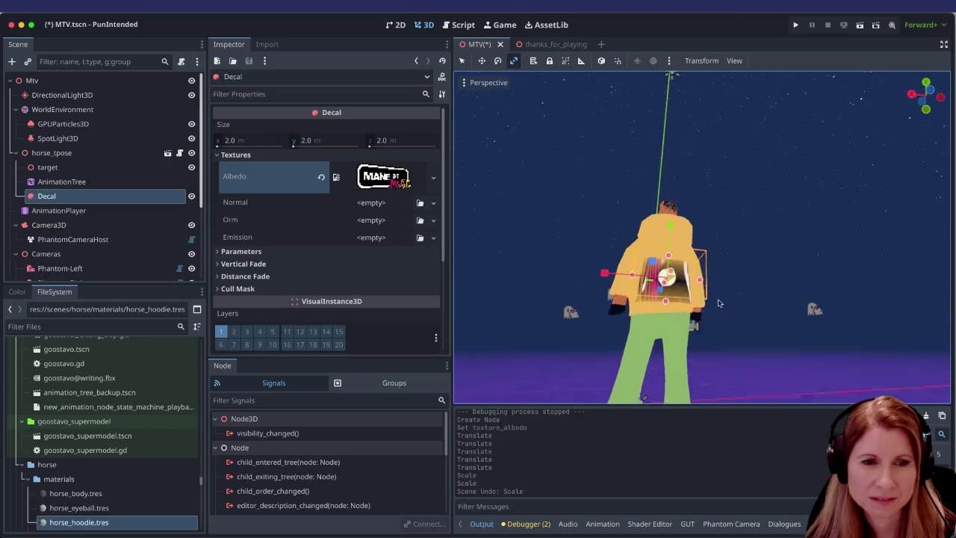
pyautogui.scroll(15, 697, 338)
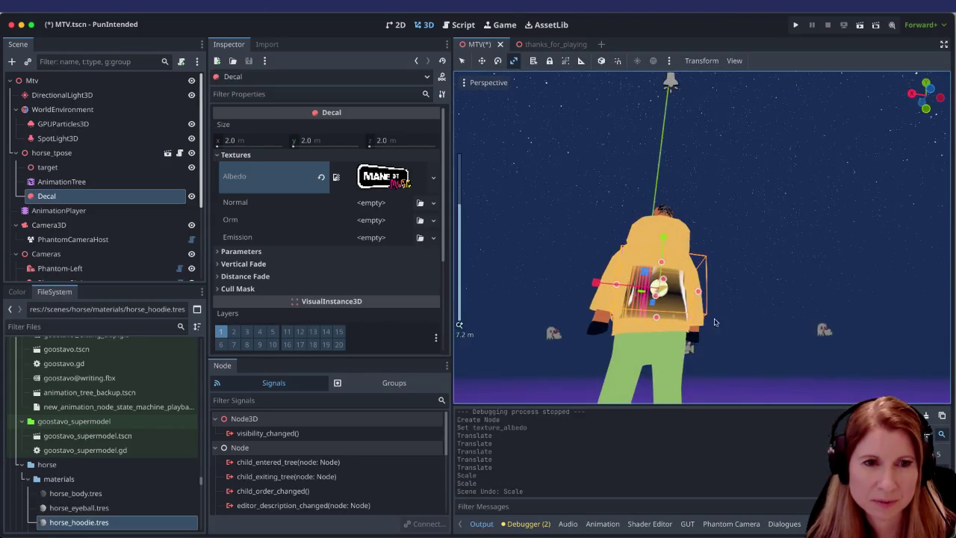
pyautogui.scroll(5, 704, 329)
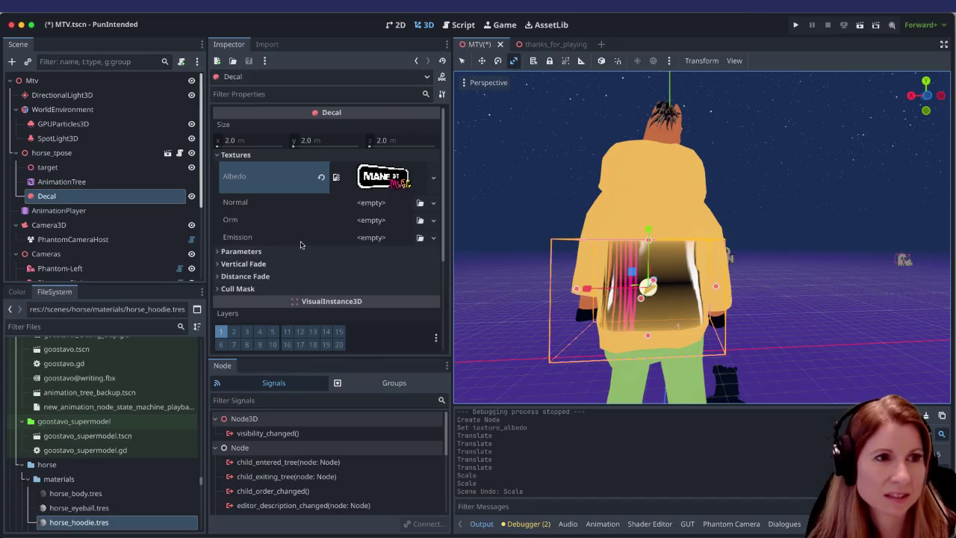
# Step: Set Decal Size x and y to 1 m, revert z to 2 m, and widen the box by dragging
pyautogui.click(239, 145)
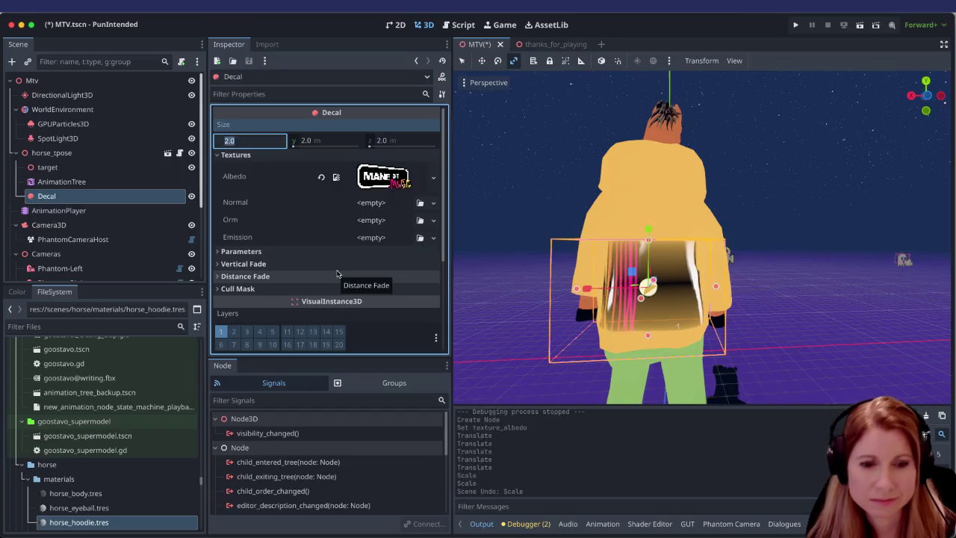
pyautogui.write('1')
pyautogui.press('Return')
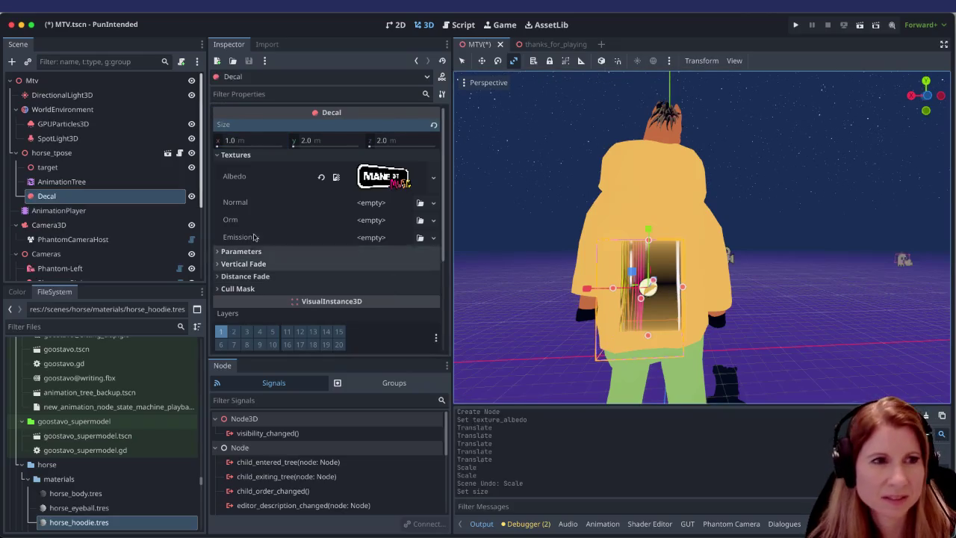
pyautogui.moveTo(311, 216)
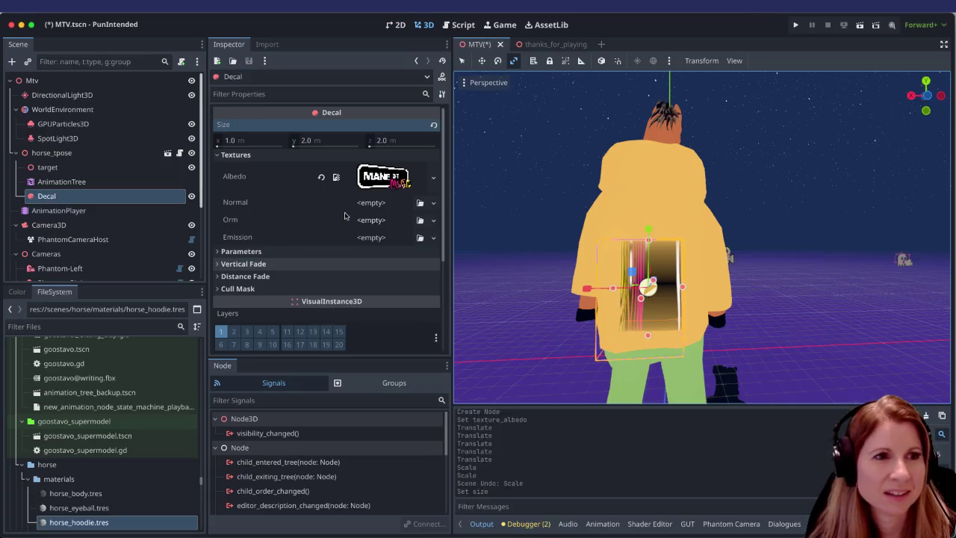
pyautogui.click(324, 141)
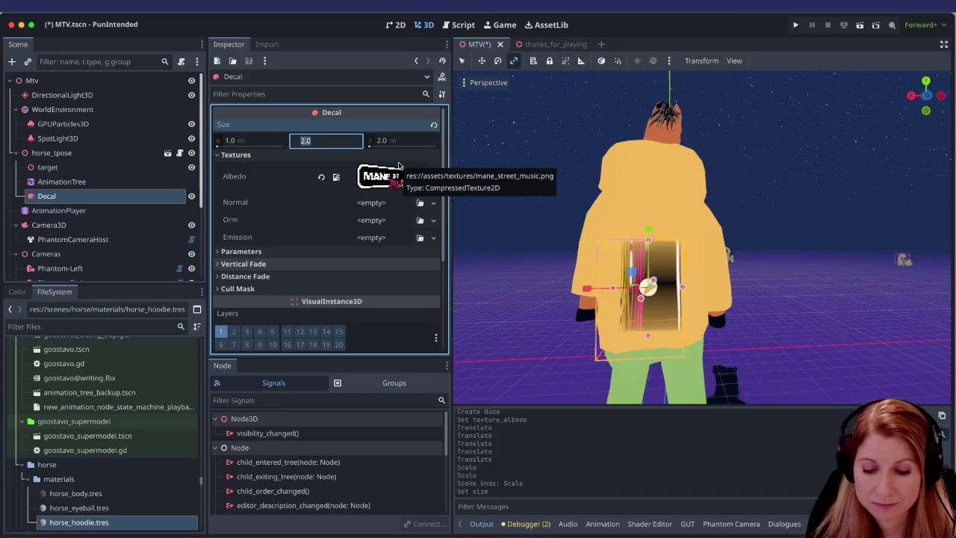
pyautogui.write('1')
pyautogui.press('Return')
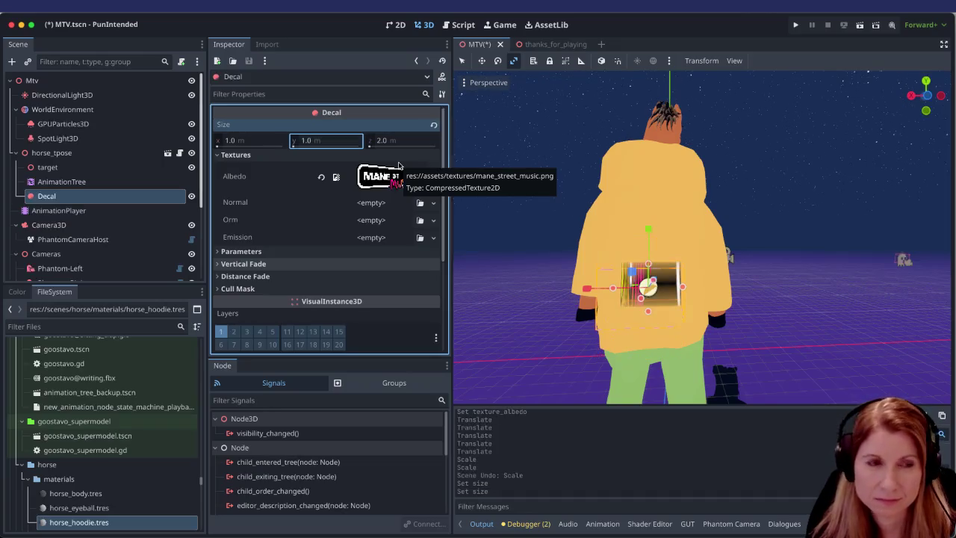
pyautogui.click(386, 142)
pyautogui.write('1')
pyautogui.press('Return')
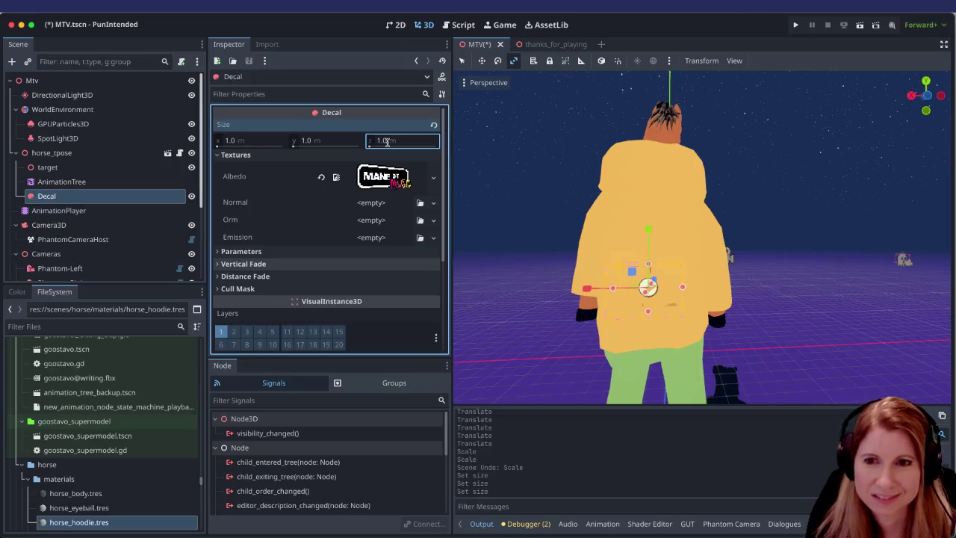
pyautogui.hotkey('ctrl', 'z')
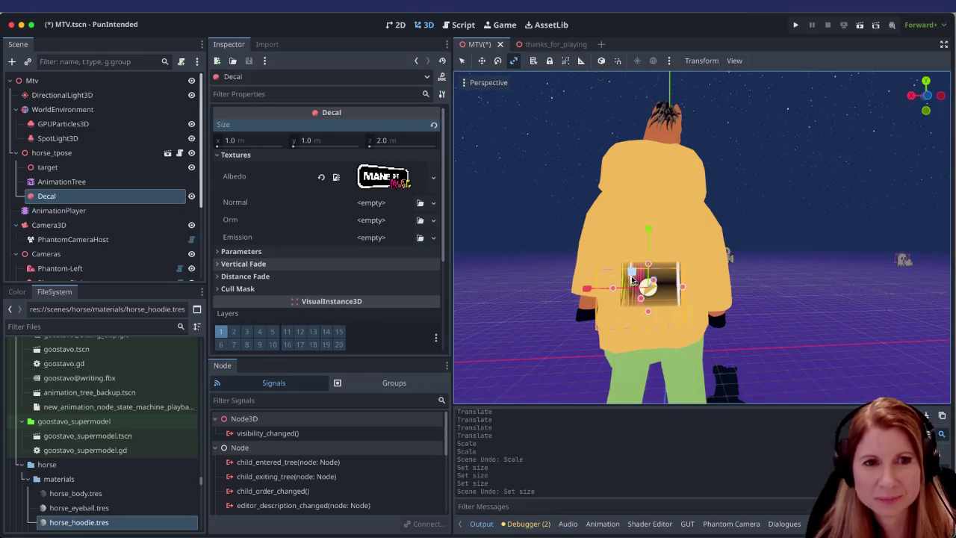
pyautogui.moveTo(614, 290)
pyautogui.mouseDown()
pyautogui.moveTo(907, 288)
pyautogui.moveTo(939, 277)
pyautogui.moveTo(776, 283)
pyautogui.moveTo(808, 261)
pyautogui.moveTo(736, 265)
pyautogui.moveTo(859, 269)
pyautogui.moveTo(679, 263)
pyautogui.mouseUp()
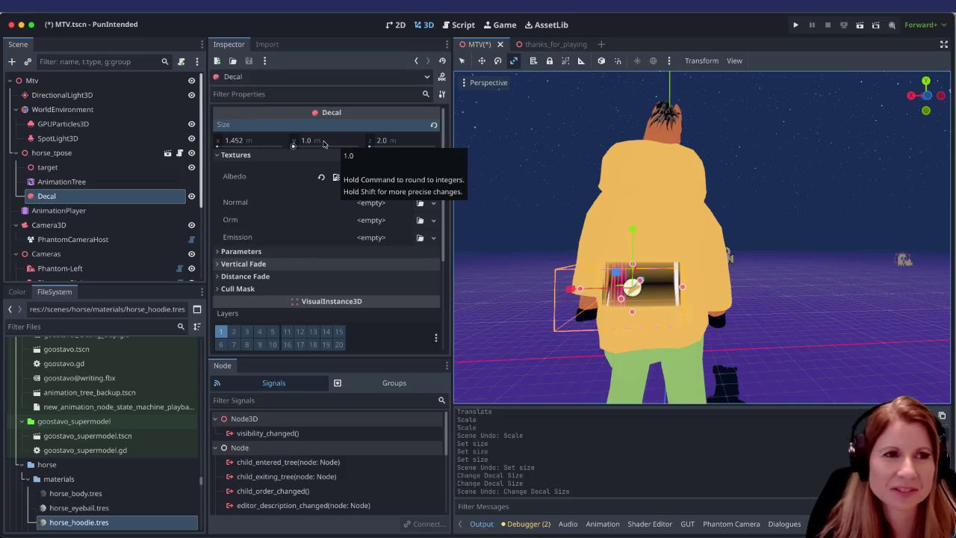
# Step: Set the Decal Size y to 0.5 m and x back to 1 m
pyautogui.click(242, 140)
pyautogui.write('0.5')
pyautogui.press('Return')
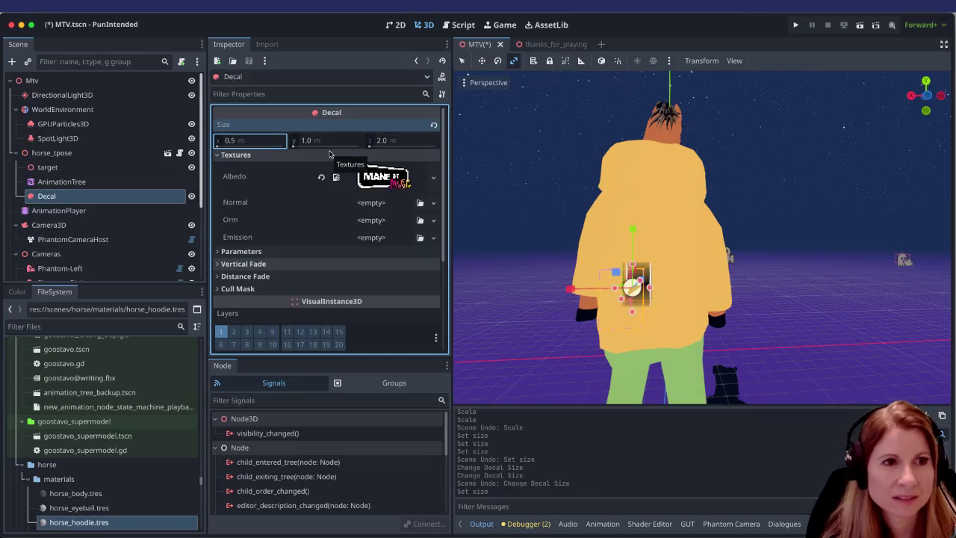
pyautogui.click(339, 140)
pyautogui.write('0.5')
pyautogui.press('Return')
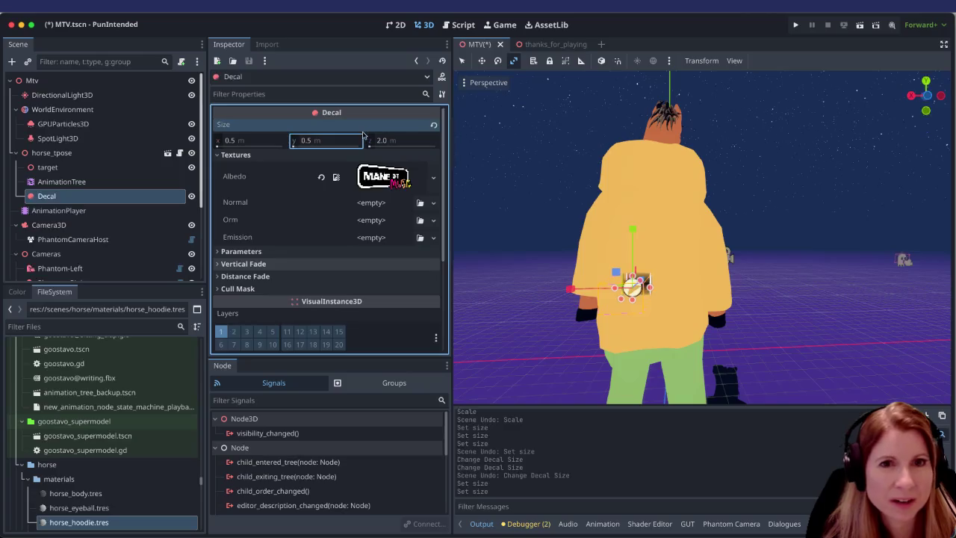
pyautogui.click(256, 142)
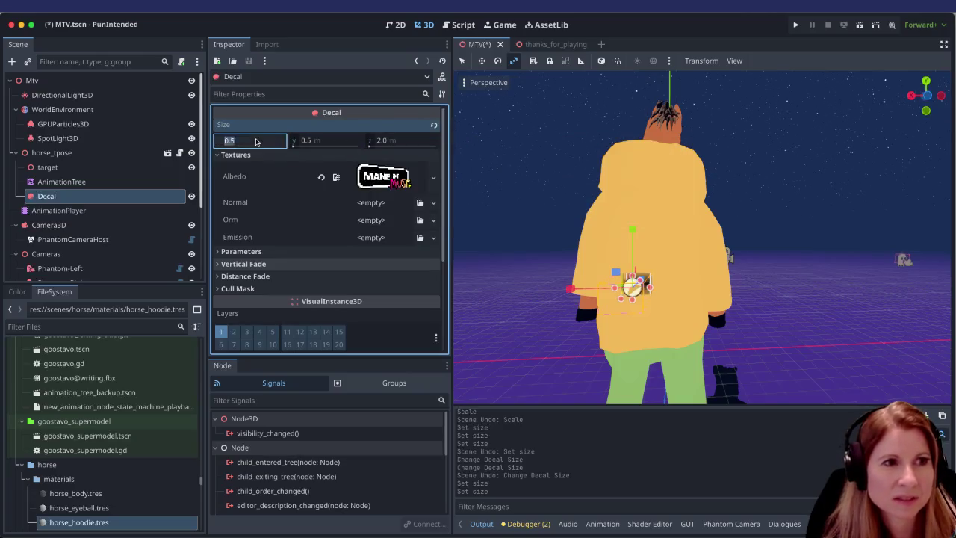
pyautogui.write('1')
pyautogui.press('Return')
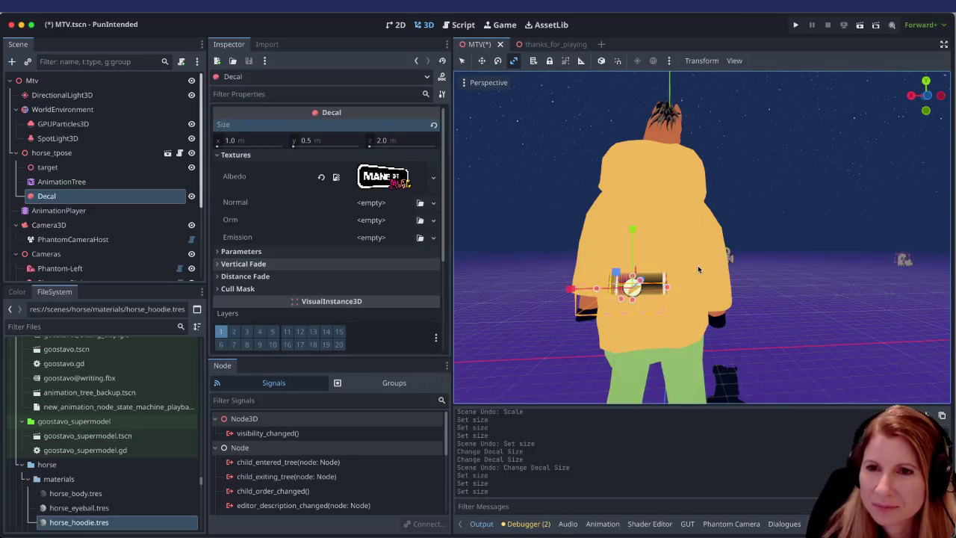
pyautogui.press('s')
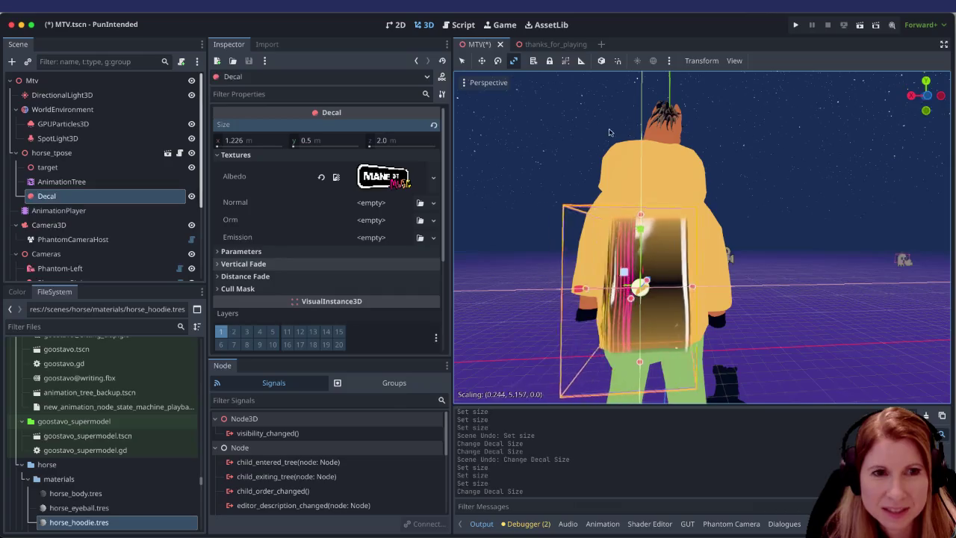
# Step: Commit the live scale, then undo the accidental vertical stretch of the Decal
pyautogui.click(642, 211)
pyautogui.moveTo(642, 211)
pyautogui.mouseDown()
pyautogui.moveTo(635, 135)
pyautogui.moveTo(628, 200)
pyautogui.mouseUp()
pyautogui.hotkey('ctrl', 'z')
pyautogui.hotkey('ctrl', 'z')
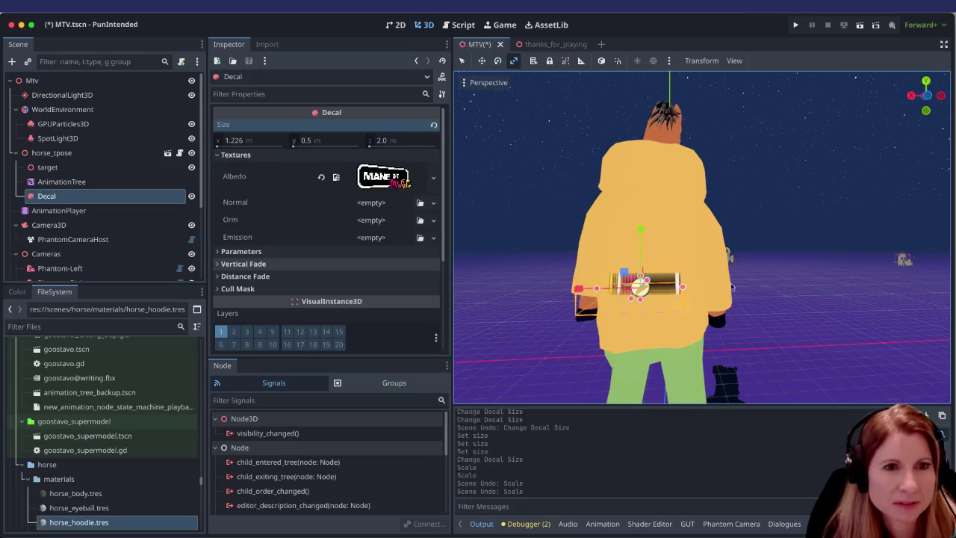
# Step: Rotate the Decal about 177 degrees and move it along its depth onto the hoodie
pyautogui.click(462, 60)
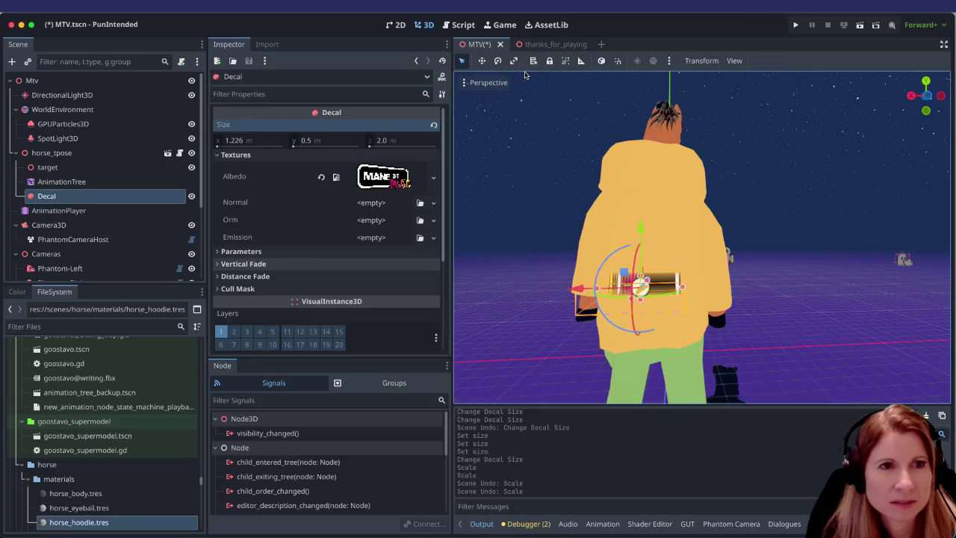
pyautogui.click(497, 64)
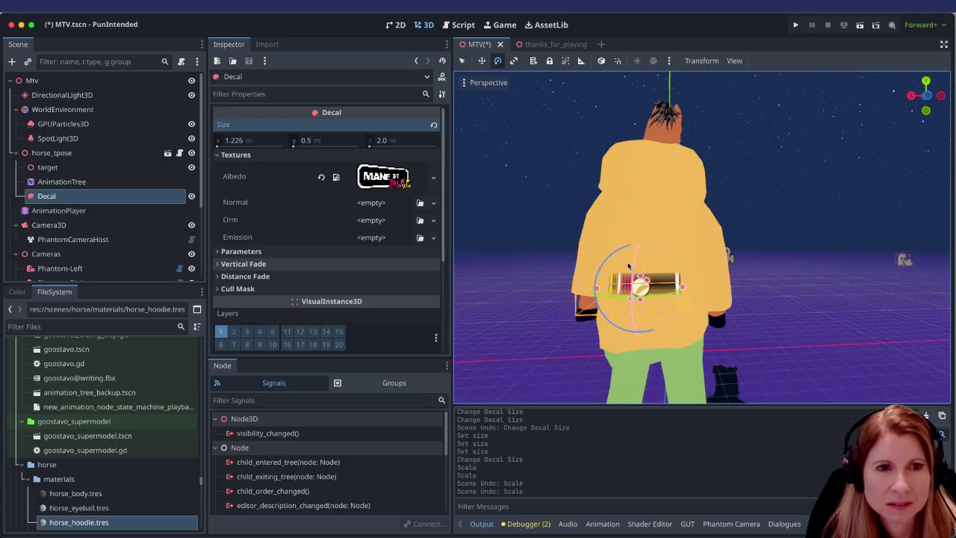
pyautogui.moveTo(619, 250)
pyautogui.mouseDown()
pyautogui.moveTo(780, 304)
pyautogui.moveTo(658, 336)
pyautogui.moveTo(665, 329)
pyautogui.mouseUp()
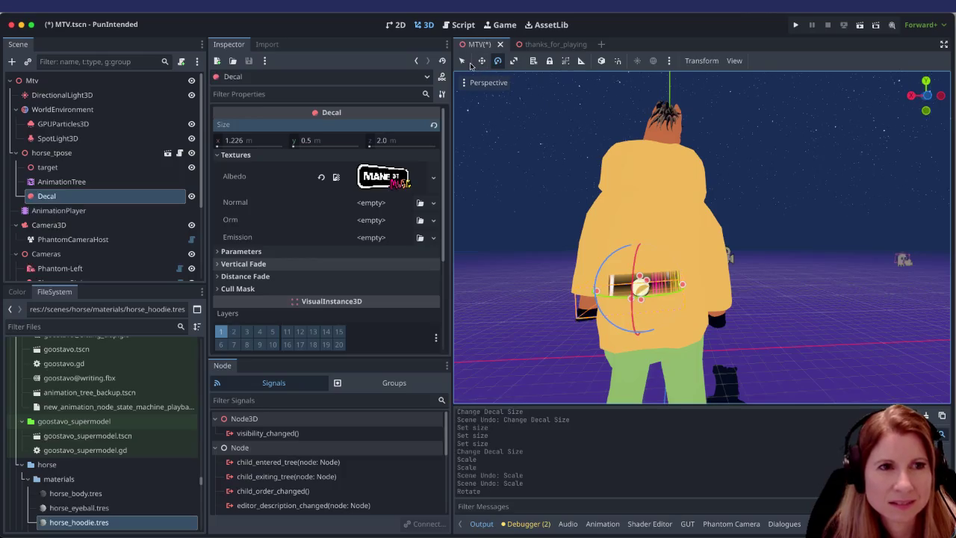
pyautogui.click(462, 61)
pyautogui.hscroll(5, 640, 313)
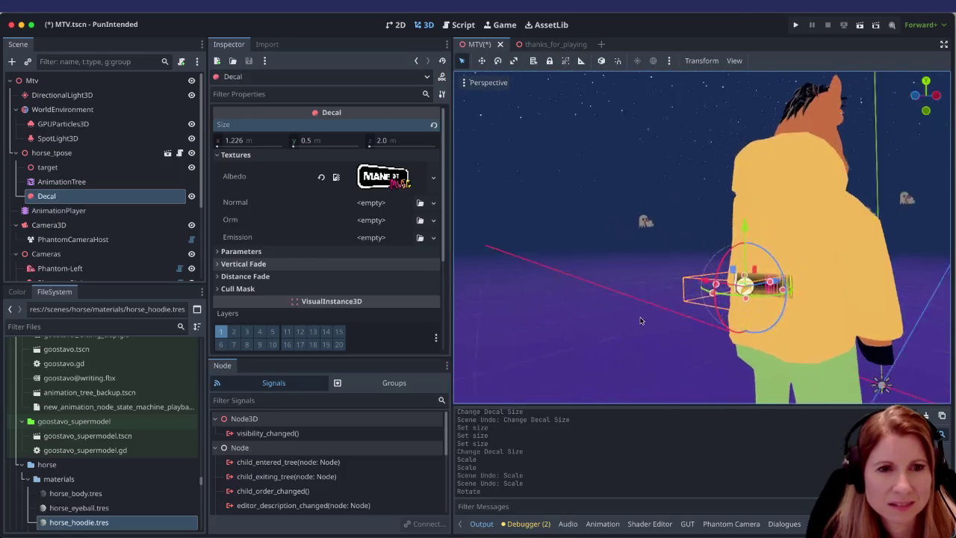
pyautogui.hscroll(3, 633, 322)
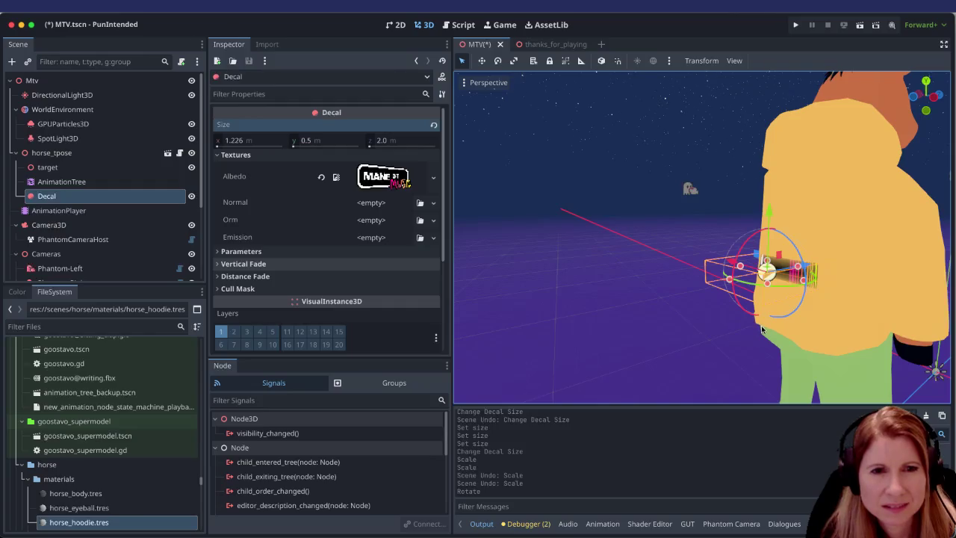
pyautogui.moveTo(813, 272)
pyautogui.mouseDown()
pyautogui.moveTo(670, 279)
pyautogui.moveTo(717, 282)
pyautogui.moveTo(833, 261)
pyautogui.moveTo(746, 270)
pyautogui.moveTo(827, 259)
pyautogui.moveTo(786, 266)
pyautogui.moveTo(817, 262)
pyautogui.mouseUp()
pyautogui.moveTo(685, 320)
pyautogui.mouseDown()
pyautogui.moveTo(765, 293)
pyautogui.moveTo(565, 304)
pyautogui.moveTo(626, 263)
pyautogui.moveTo(598, 252)
pyautogui.moveTo(707, 237)
pyautogui.moveTo(605, 308)
pyautogui.mouseUp()
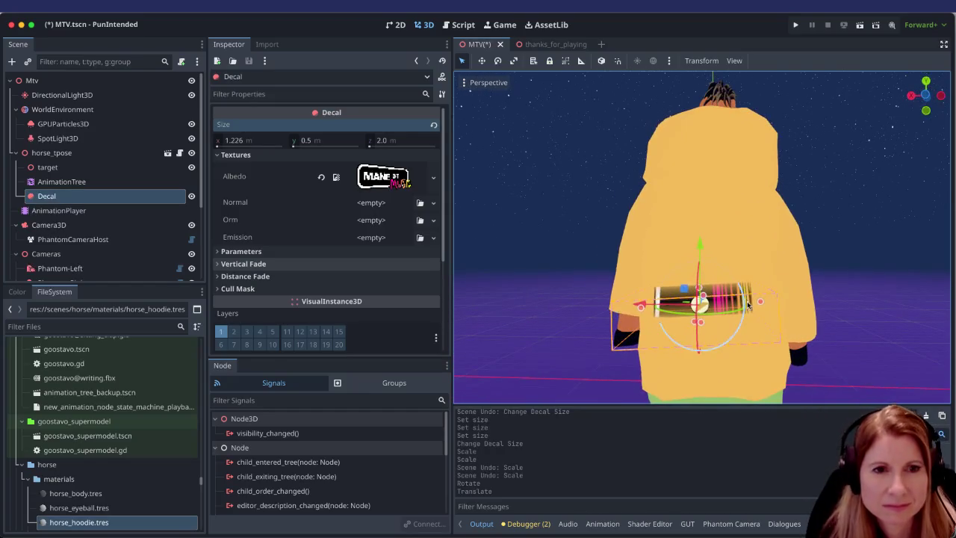
# Step: Enlarge the Decal on the hoodie's back with the scale gizmo and inspect it from the side
pyautogui.click(498, 61)
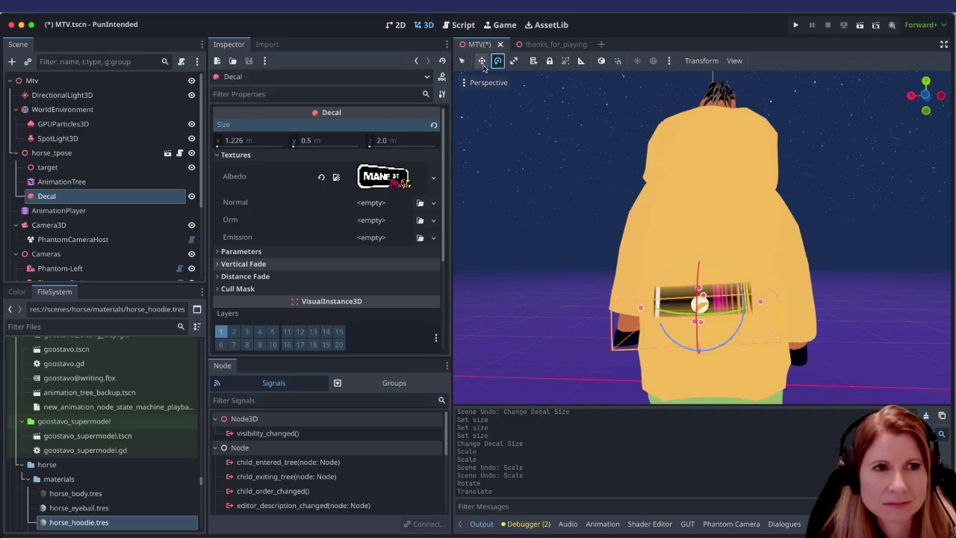
pyautogui.click(514, 60)
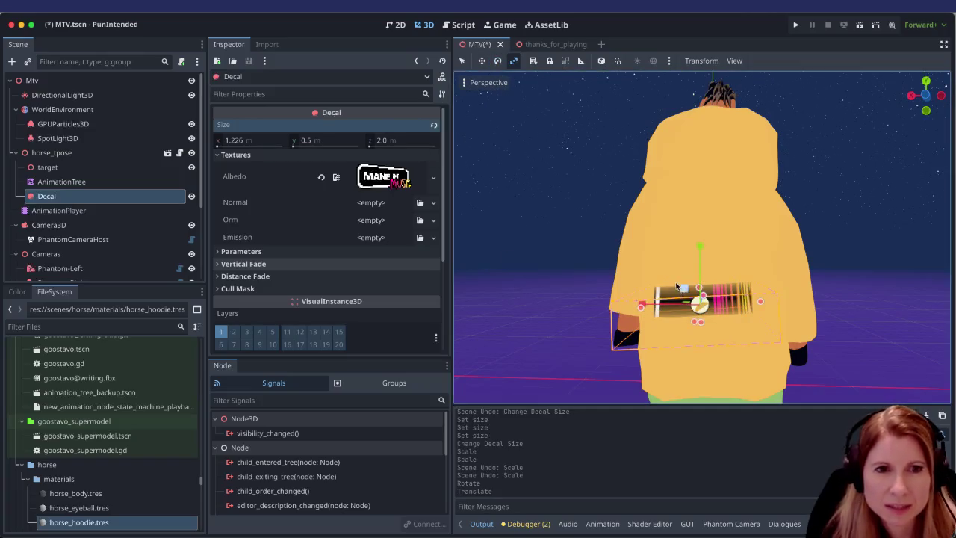
pyautogui.moveTo(684, 289)
pyautogui.mouseDown()
pyautogui.moveTo(683, 252)
pyautogui.moveTo(668, 240)
pyautogui.moveTo(626, 244)
pyautogui.mouseUp()
pyautogui.scroll(-5, 768, 296)
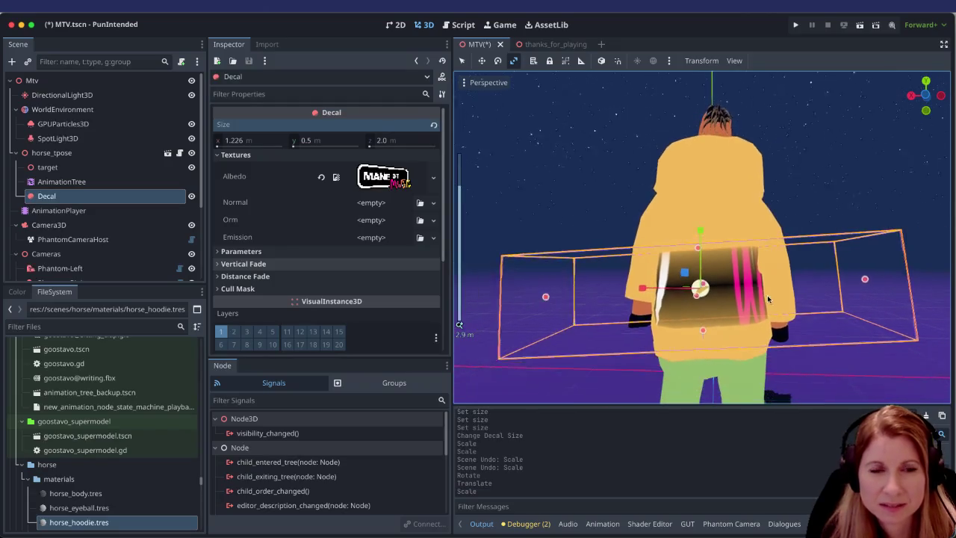
pyautogui.moveTo(775, 287)
pyautogui.mouseDown()
pyautogui.moveTo(642, 343)
pyautogui.moveTo(516, 305)
pyautogui.moveTo(771, 317)
pyautogui.mouseUp()
pyautogui.scroll(6, 771, 317)
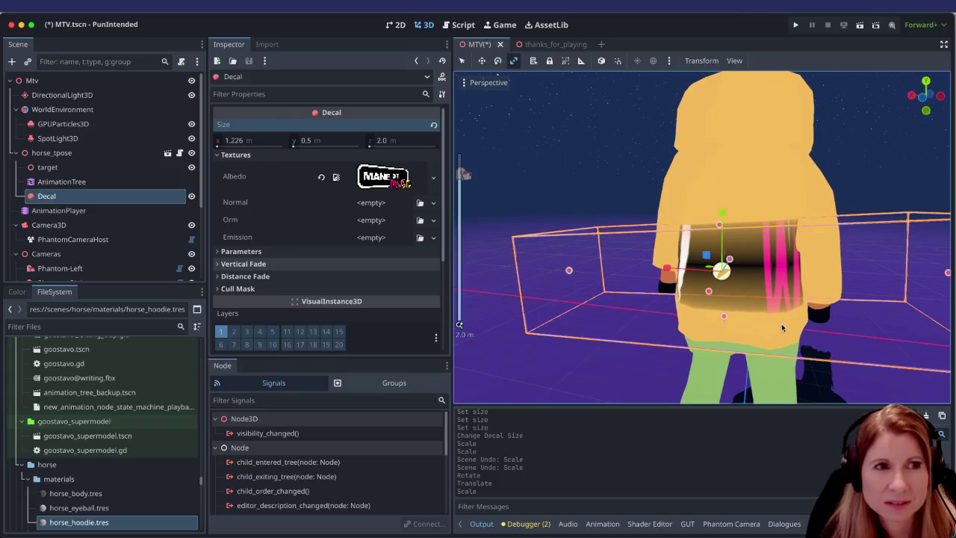
pyautogui.scroll(-3, 777, 324)
pyautogui.scroll(-2, 783, 324)
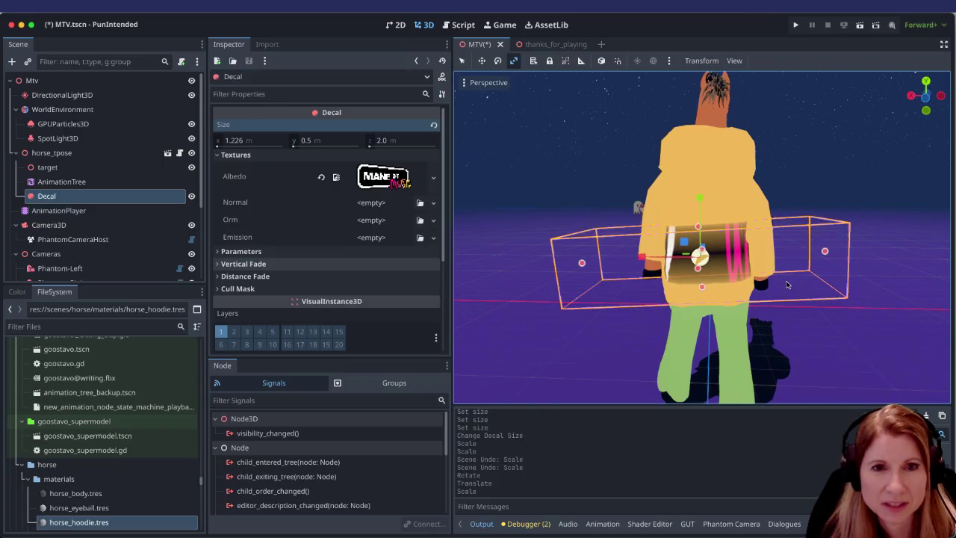
pyautogui.click(264, 140)
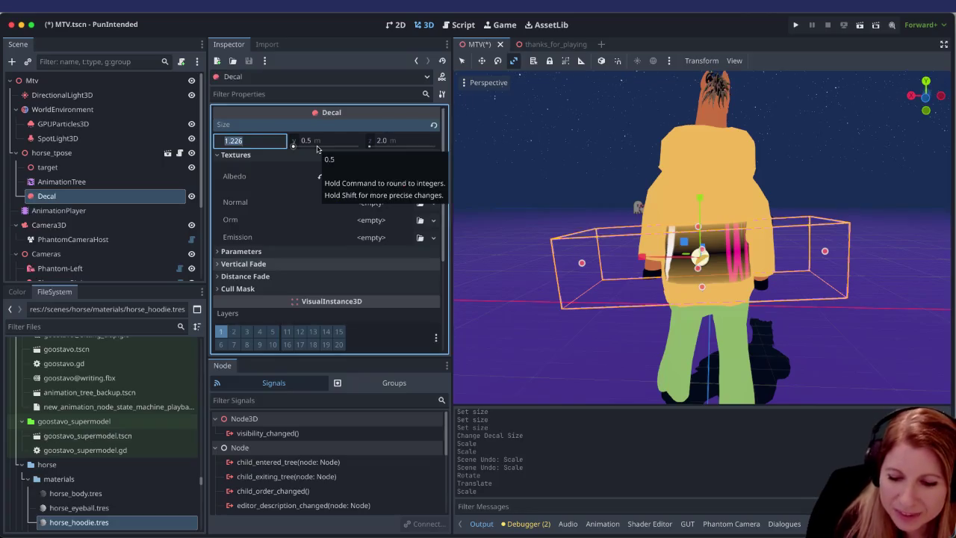
# Step: Set Decal Size x to 0.5 and y to 0.2, undoing trial gizmo stretches
pyautogui.write('0.5')
pyautogui.press('Return')
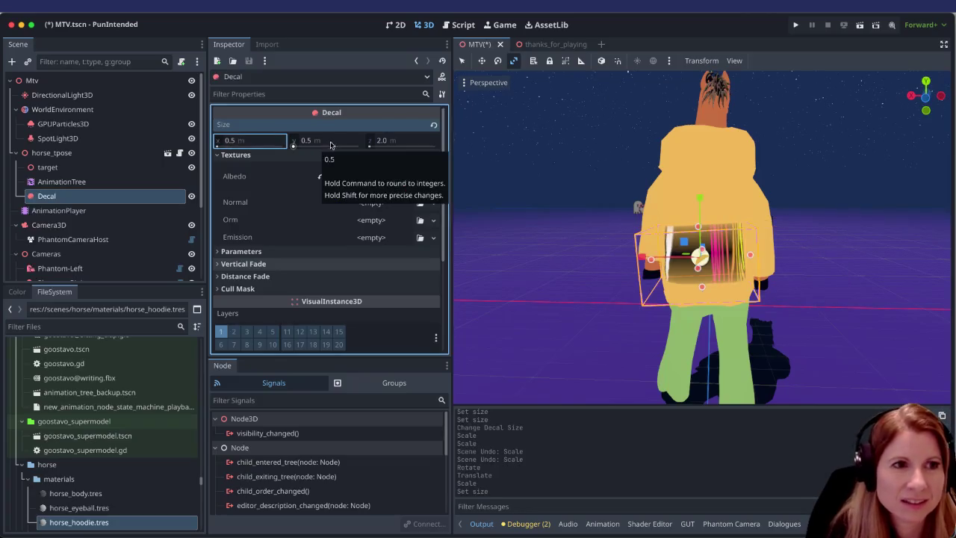
pyautogui.click(330, 145)
pyautogui.write('0.2')
pyautogui.press('Return')
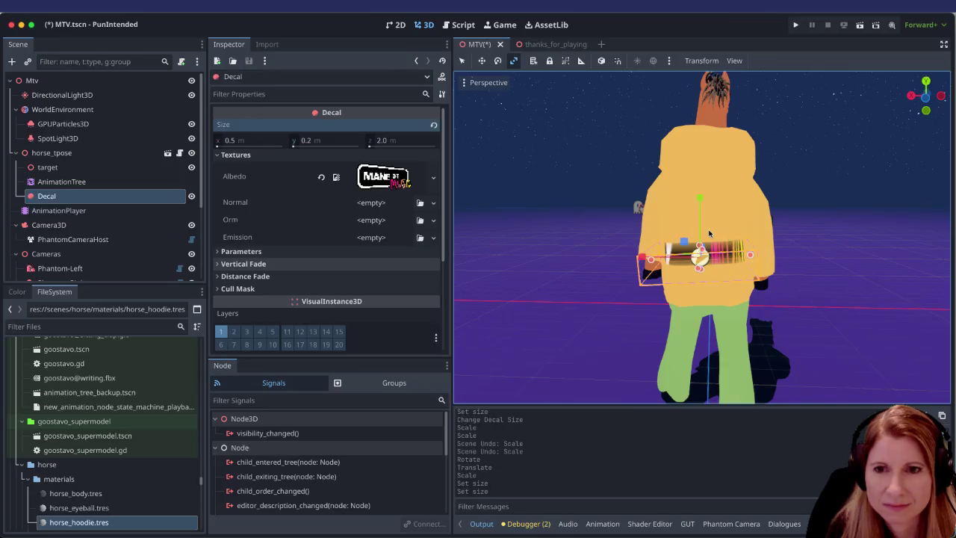
pyautogui.scroll(4, 709, 243)
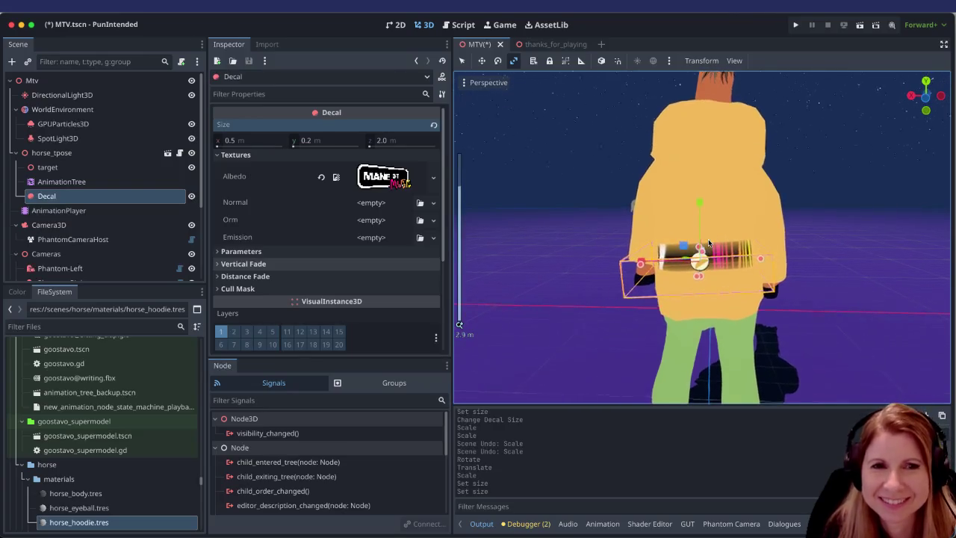
pyautogui.moveTo(702, 206)
pyautogui.mouseDown()
pyautogui.moveTo(700, 107)
pyautogui.moveTo(706, 179)
pyautogui.mouseUp()
pyautogui.hotkey('ctrl', 'z')
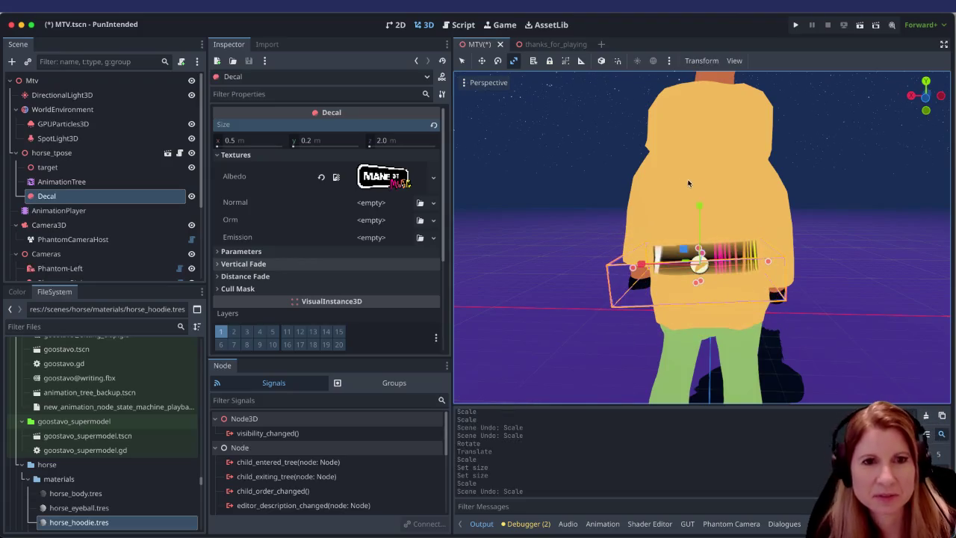
pyautogui.click(461, 60)
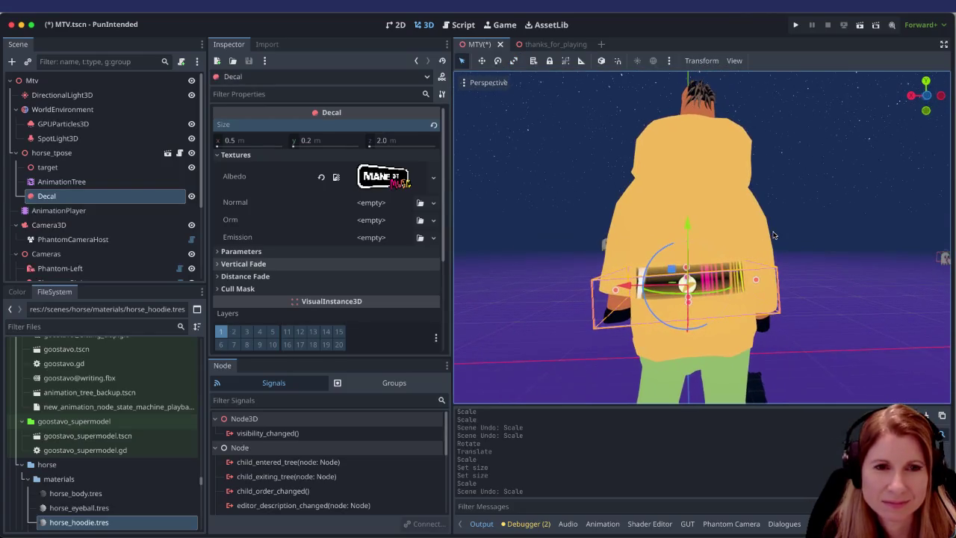
pyautogui.scroll(-2, 773, 235)
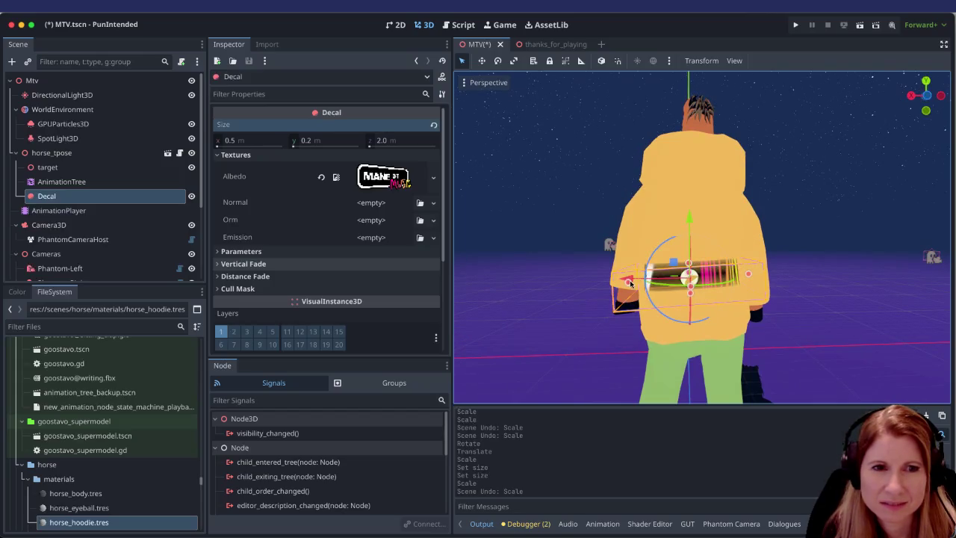
pyautogui.moveTo(628, 281)
pyautogui.mouseDown()
pyautogui.moveTo(605, 291)
pyautogui.moveTo(655, 288)
pyautogui.moveTo(647, 286)
pyautogui.mouseUp()
pyautogui.hotkey('ctrl', 'z')
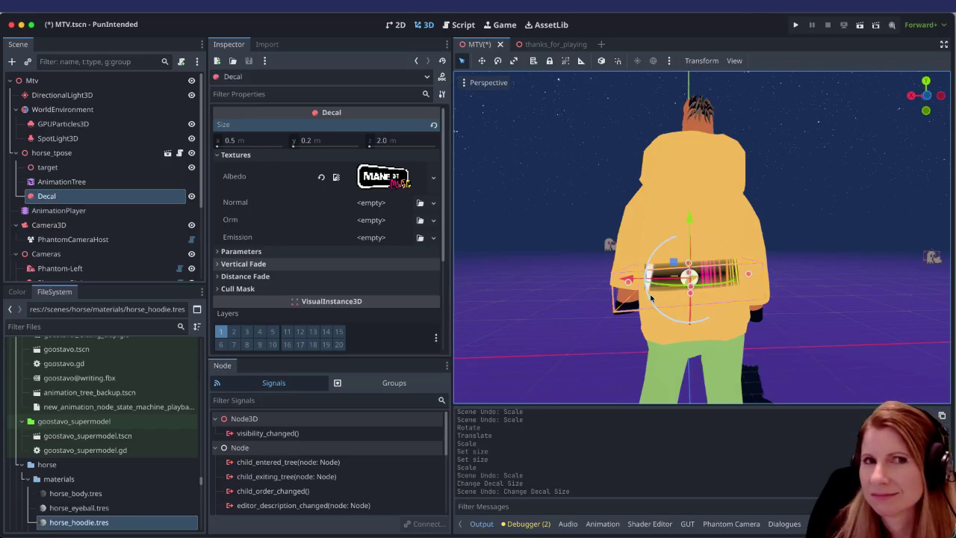
# Step: Set Decal Size x to 0.2 and y to 0.05, then nudge the width slightly larger
pyautogui.click(260, 138)
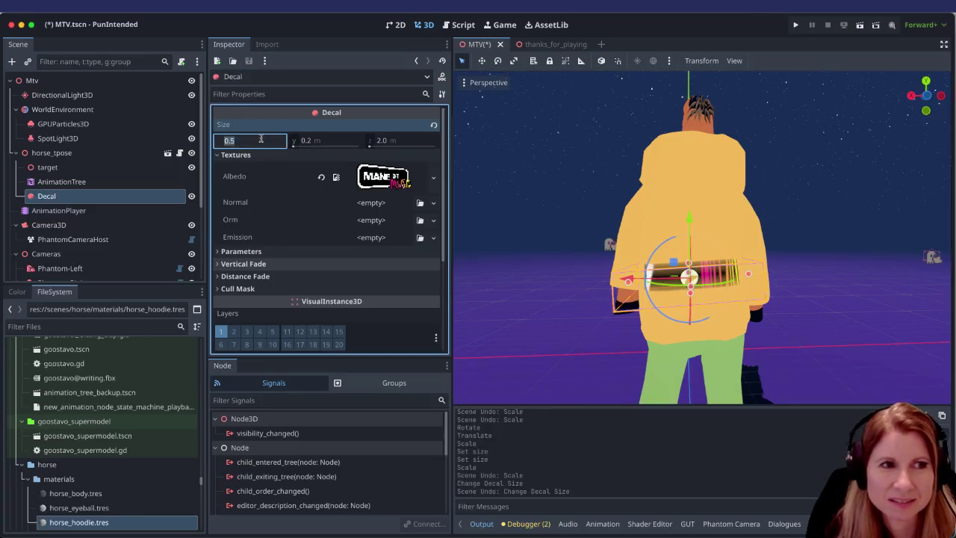
pyautogui.write('0.2')
pyautogui.press('Return')
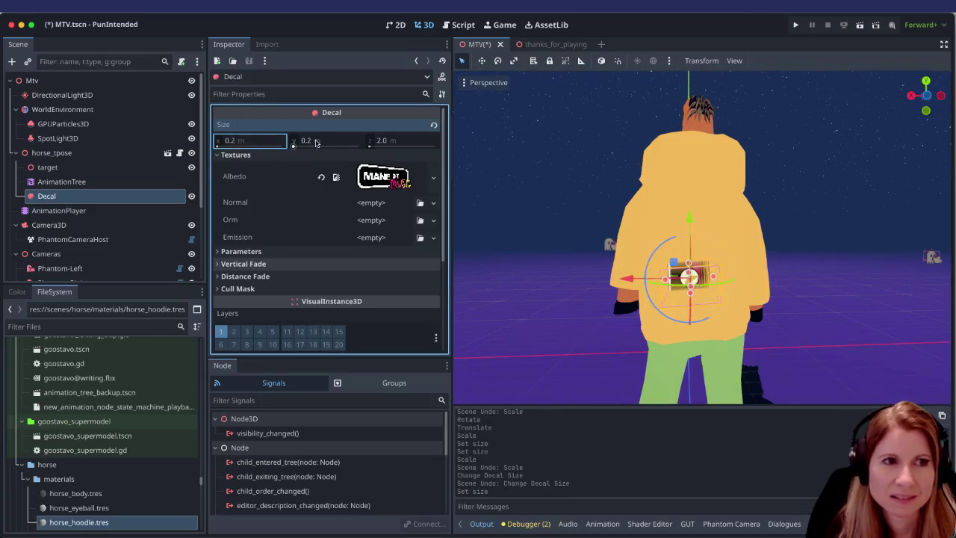
pyautogui.click(315, 140)
pyautogui.press('BackSpace')
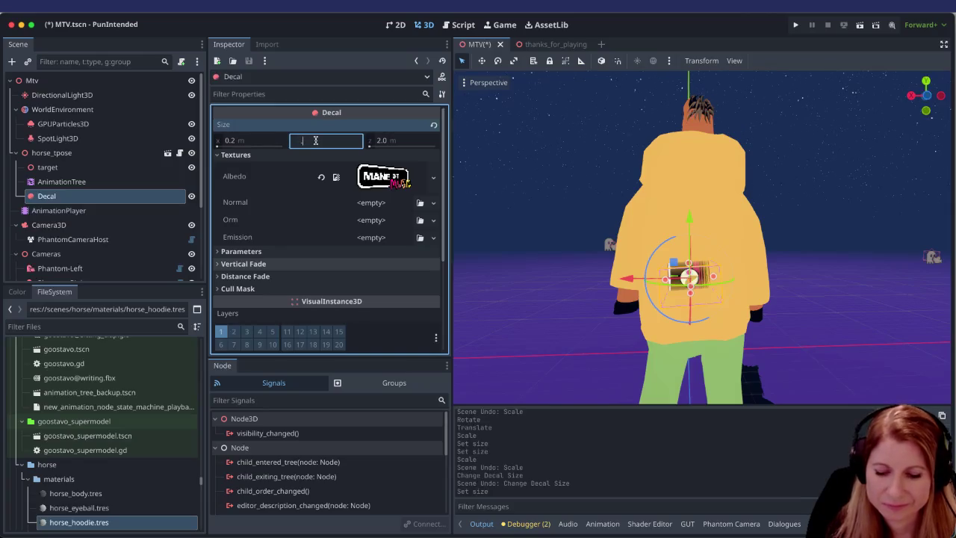
pyautogui.write('.05')
pyautogui.press('Return')
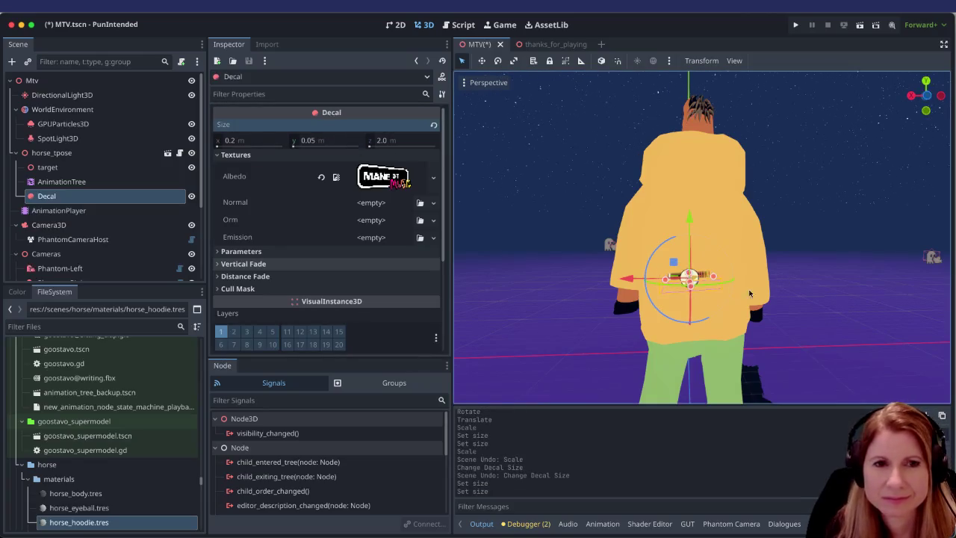
pyautogui.scroll(4, 728, 287)
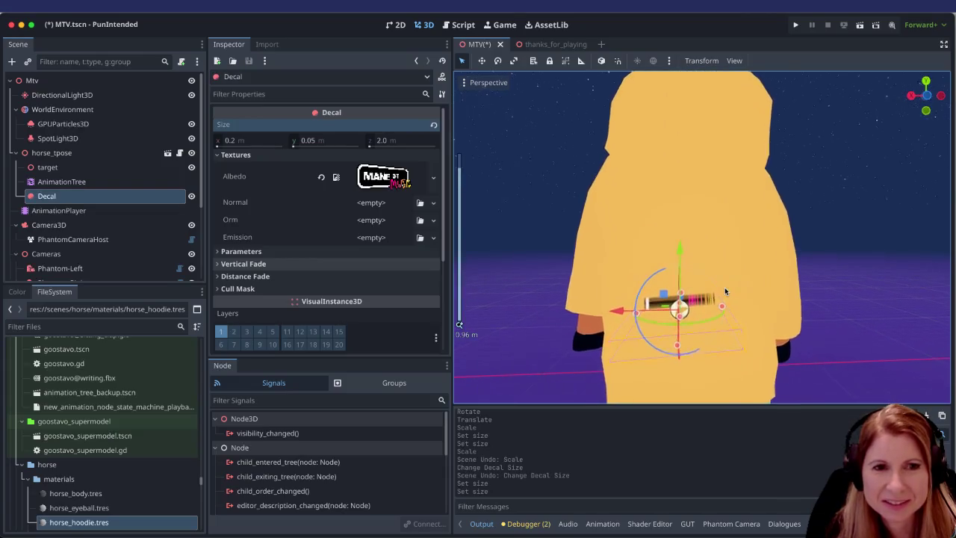
pyautogui.scroll(4, 725, 291)
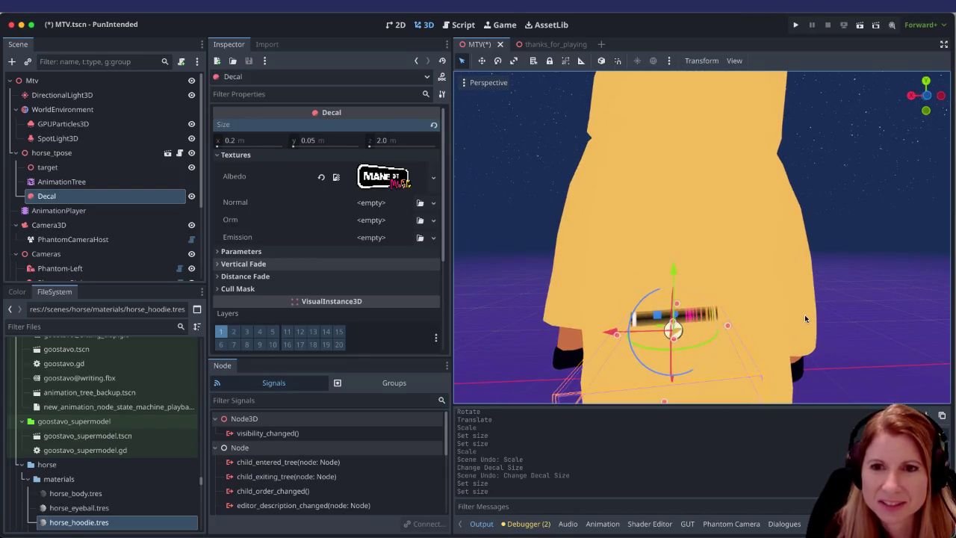
pyautogui.scroll(-4, 769, 312)
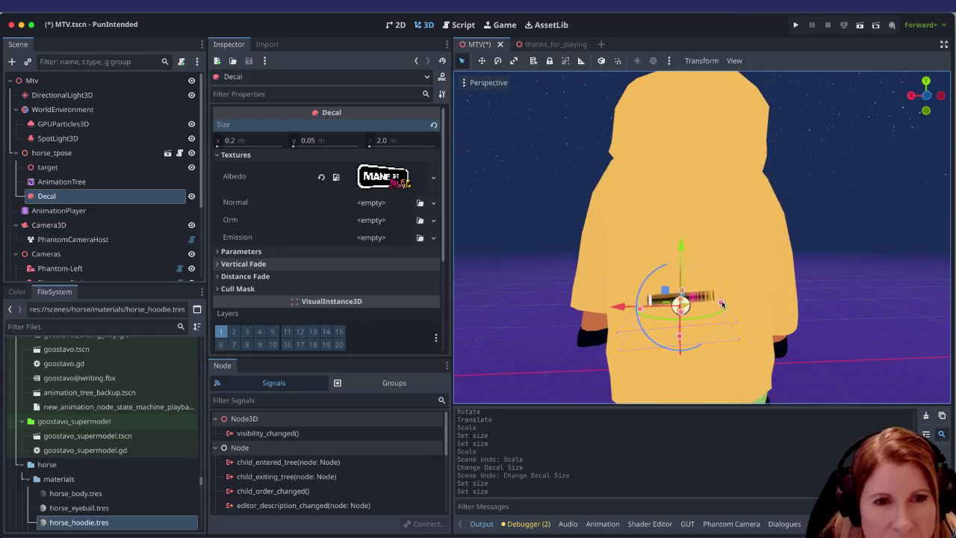
pyautogui.scroll(-3, 729, 298)
pyautogui.moveTo(716, 290)
pyautogui.mouseDown()
pyautogui.moveTo(713, 316)
pyautogui.moveTo(732, 322)
pyautogui.moveTo(716, 323)
pyautogui.moveTo(699, 299)
pyautogui.mouseUp()
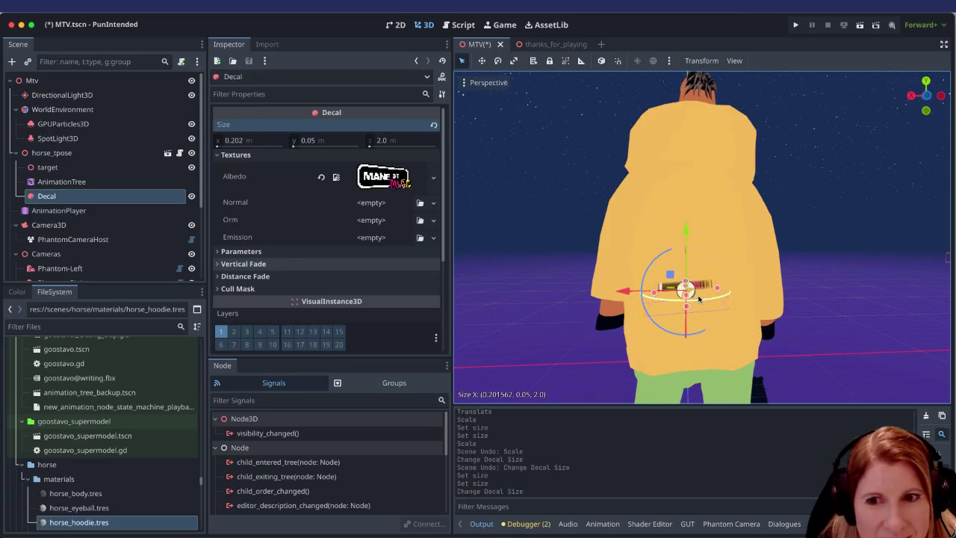
# Step: Try a longer decal projection depth, undo it, and nudge the decal along its depth axis
pyautogui.moveTo(686, 282)
pyautogui.mouseDown()
pyautogui.moveTo(685, 239)
pyautogui.moveTo(674, 279)
pyautogui.moveTo(679, 348)
pyautogui.moveTo(687, 304)
pyautogui.mouseUp()
pyautogui.hotkey('ctrl', 'z')
pyautogui.hotkey('ctrl', 'z')
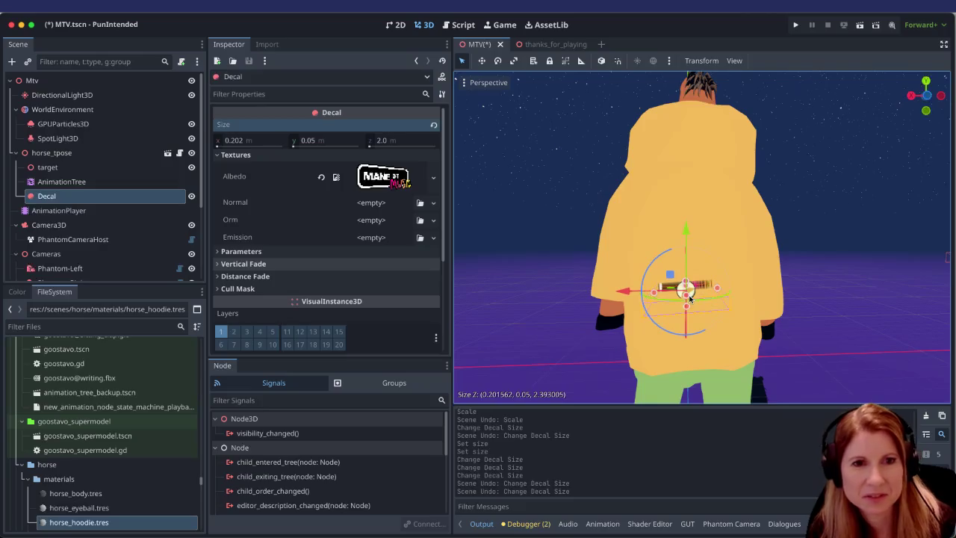
pyautogui.scroll(2, 782, 284)
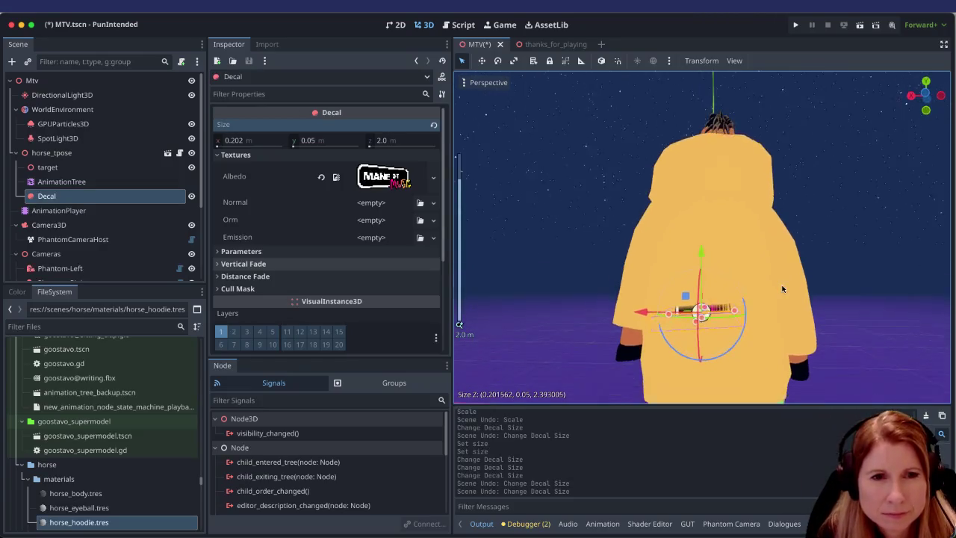
pyautogui.moveTo(837, 323); pyautogui.dragTo(693, 322)
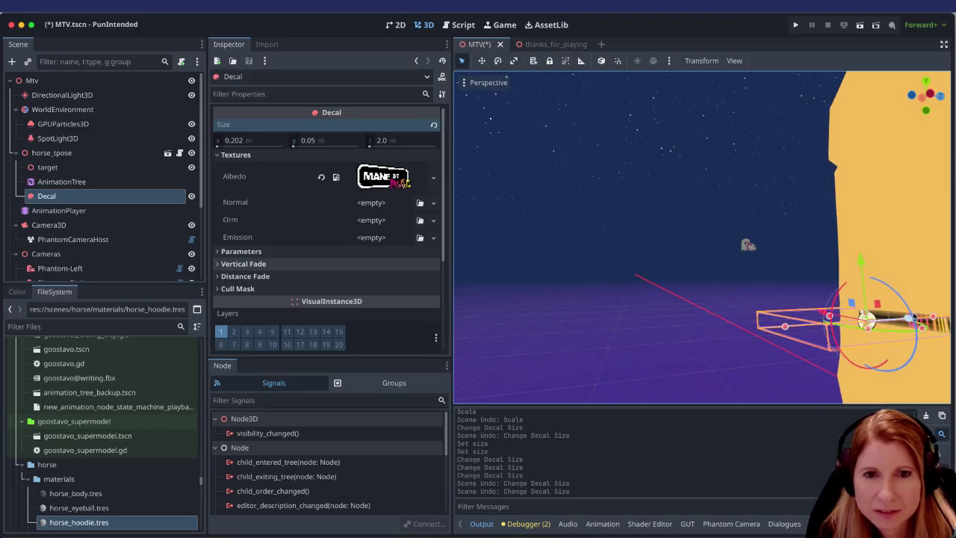
pyautogui.moveTo(909, 318)
pyautogui.mouseDown()
pyautogui.moveTo(833, 322)
pyautogui.moveTo(912, 306)
pyautogui.moveTo(864, 347)
pyautogui.moveTo(877, 341)
pyautogui.mouseUp()
pyautogui.scroll(5, 687, 310)
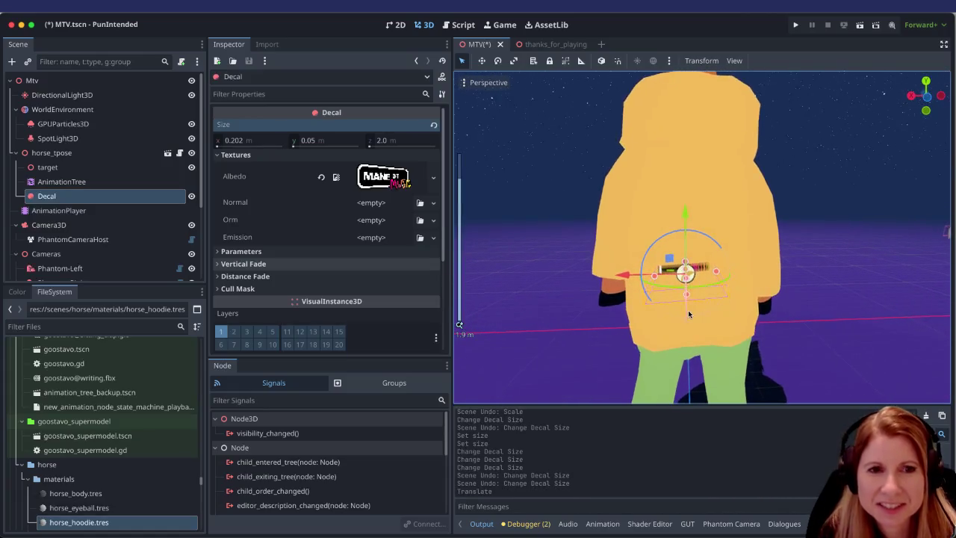
pyautogui.scroll(5, 687, 309)
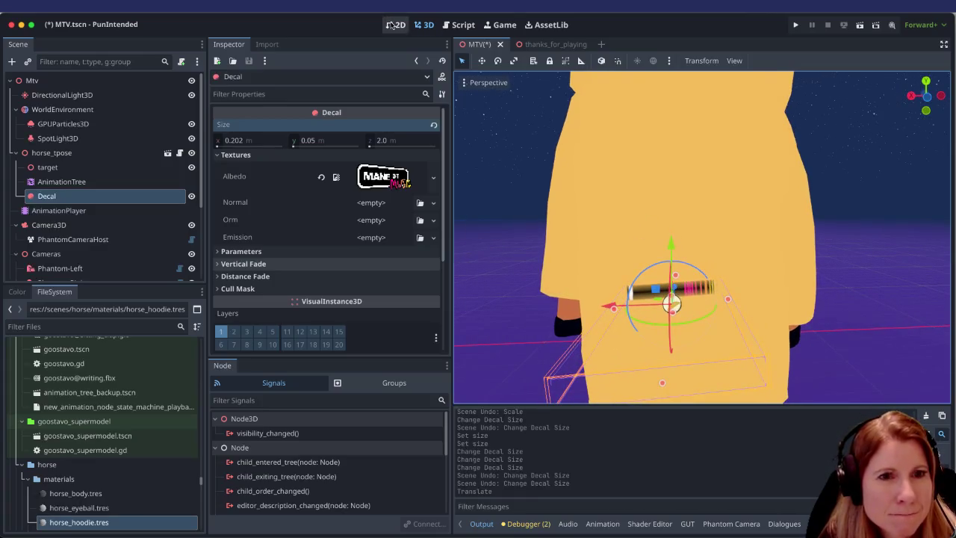
# Step: Revert another depth change, return to scale mode, then select horse_tpose and the root Mtv node
pyautogui.click(497, 60)
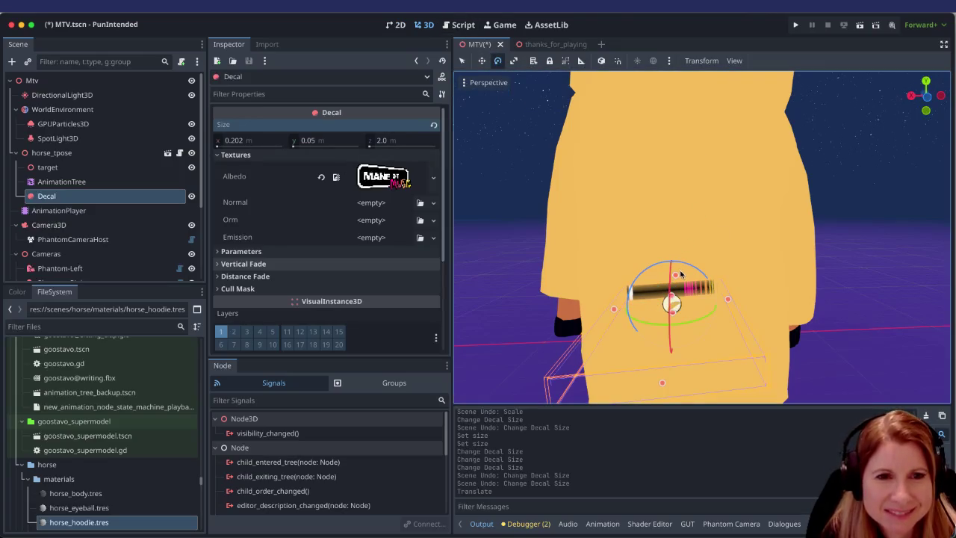
pyautogui.moveTo(673, 275)
pyautogui.mouseDown()
pyautogui.moveTo(663, 190)
pyautogui.moveTo(648, 265)
pyautogui.mouseUp()
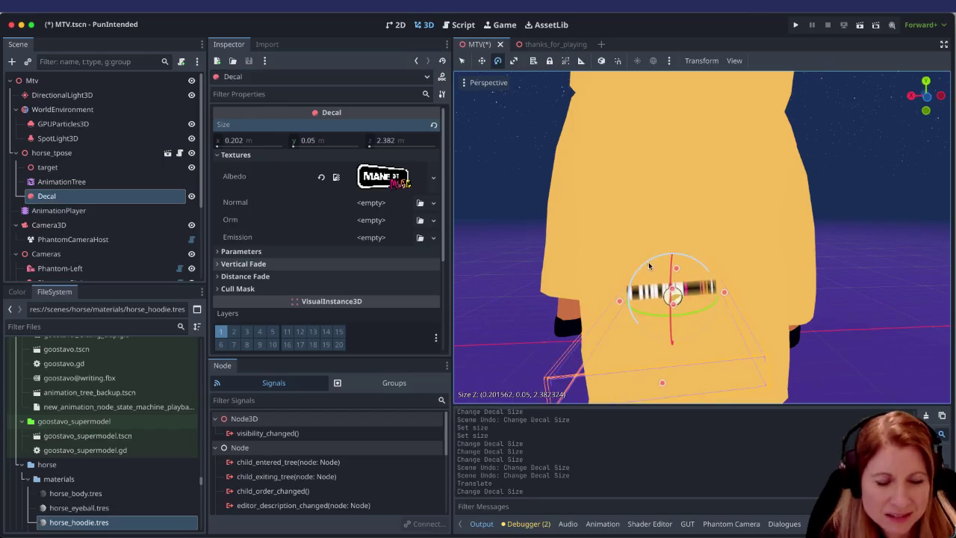
pyautogui.hotkey('ctrl', 'z')
pyautogui.click(514, 61)
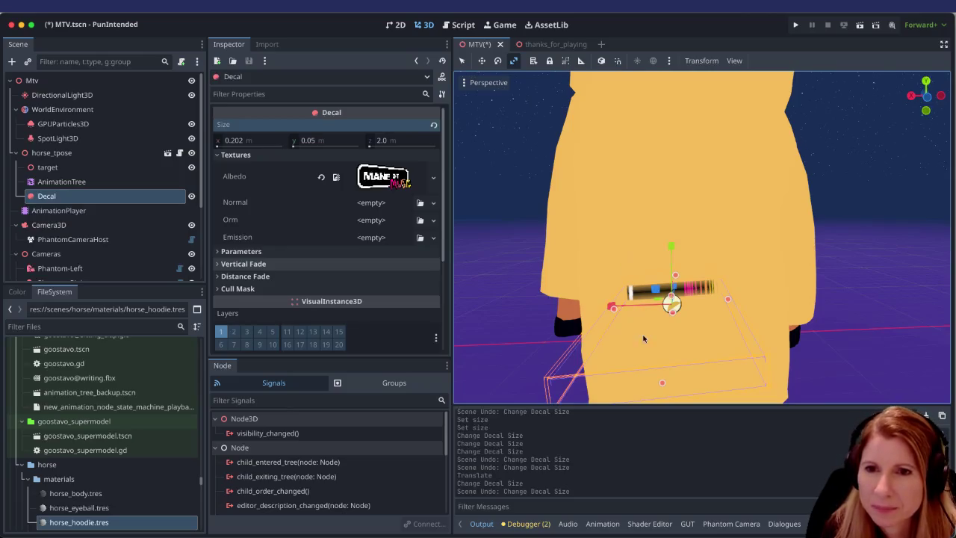
pyautogui.scroll(-2, 639, 320)
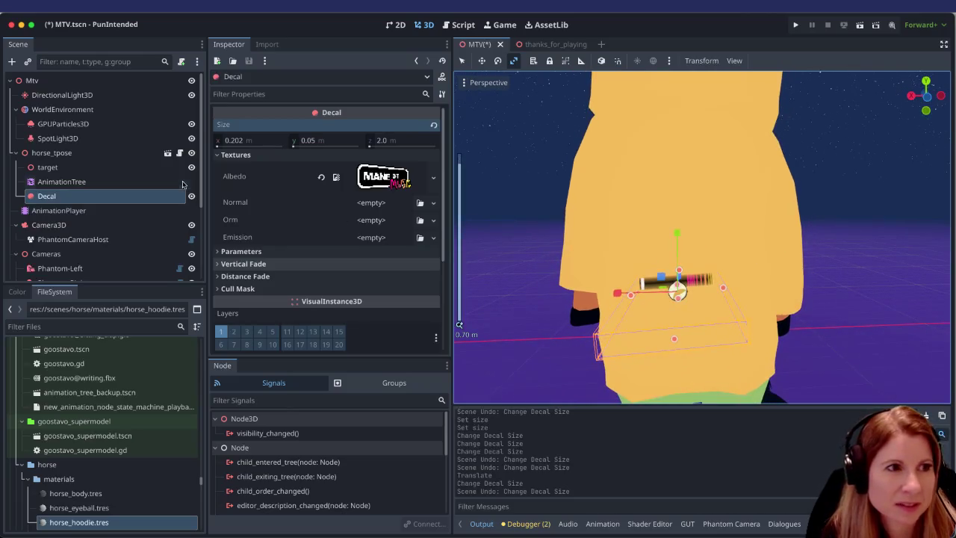
pyautogui.click(95, 153)
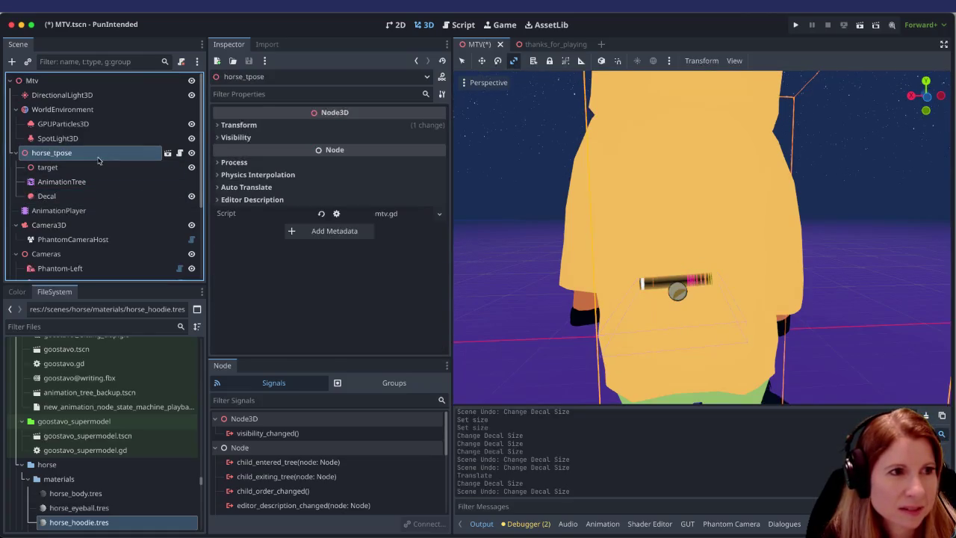
pyautogui.click(78, 80)
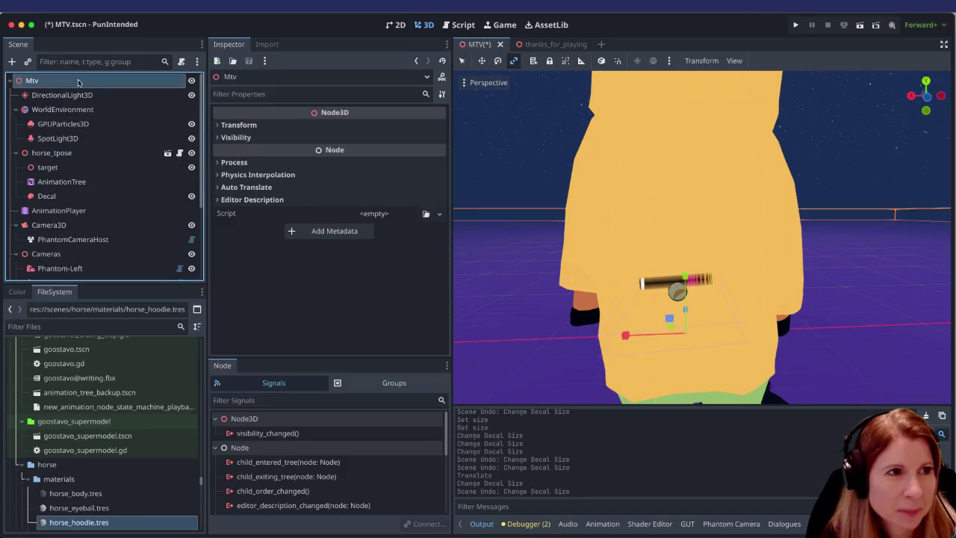
# Step: Add a child node under Mtv by searching 'box' and choosing CSGBox3D
pyautogui.rightClick(78, 81)
pyautogui.click(107, 89)
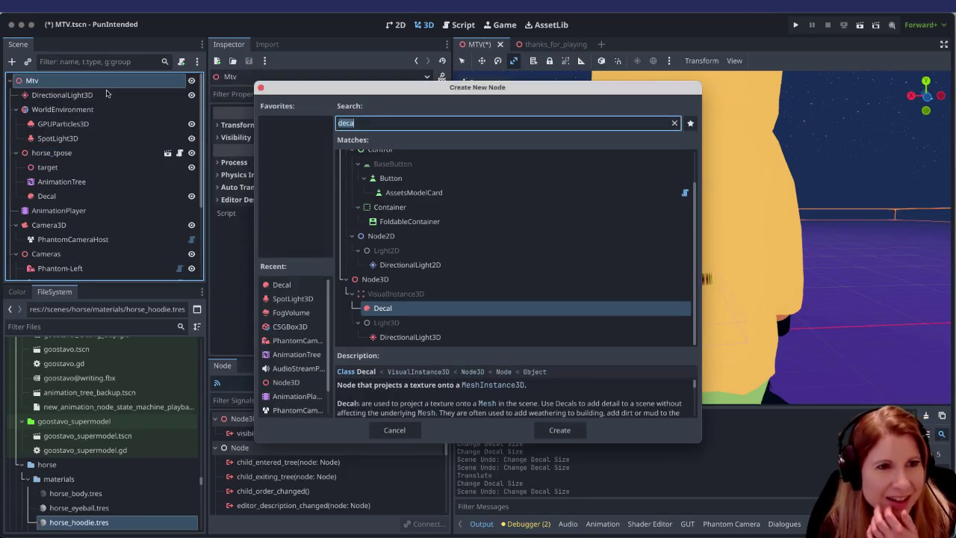
pyautogui.write('box')
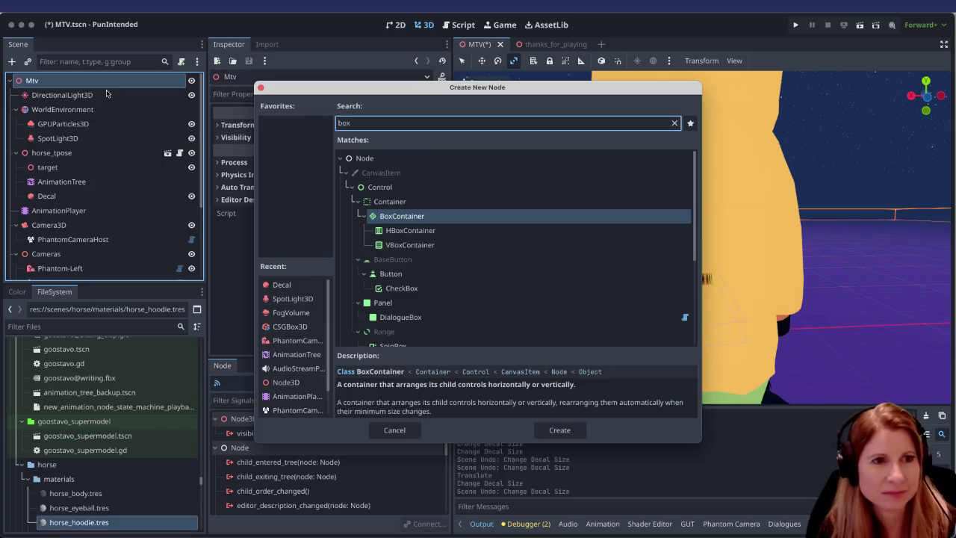
pyautogui.scroll(-5, 470, 227)
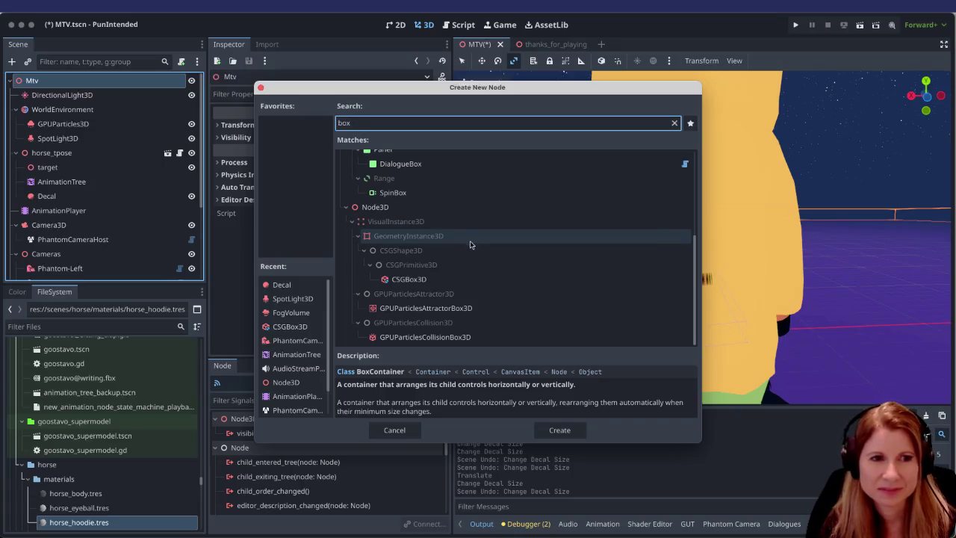
pyautogui.scroll(3, 478, 237)
pyautogui.scroll(2, 478, 234)
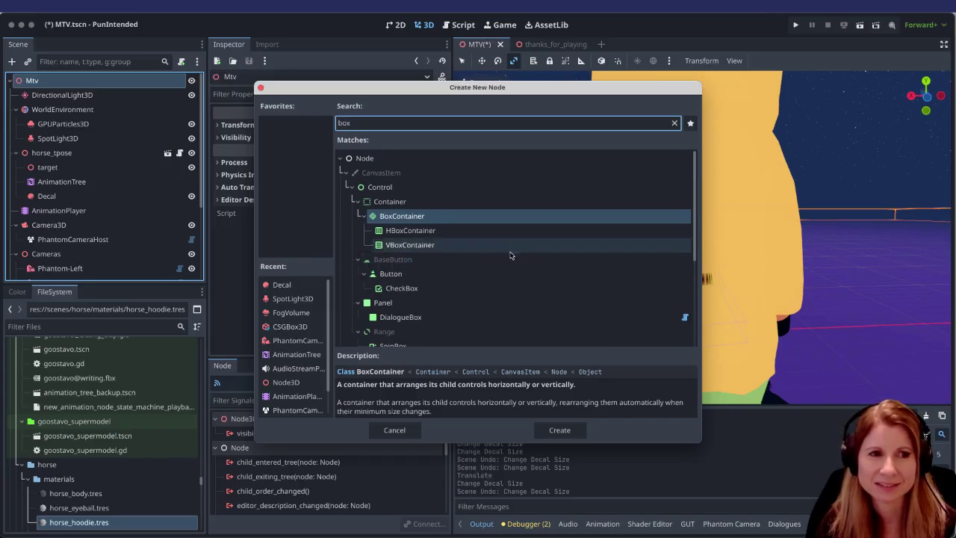
pyautogui.scroll(-5, 509, 254)
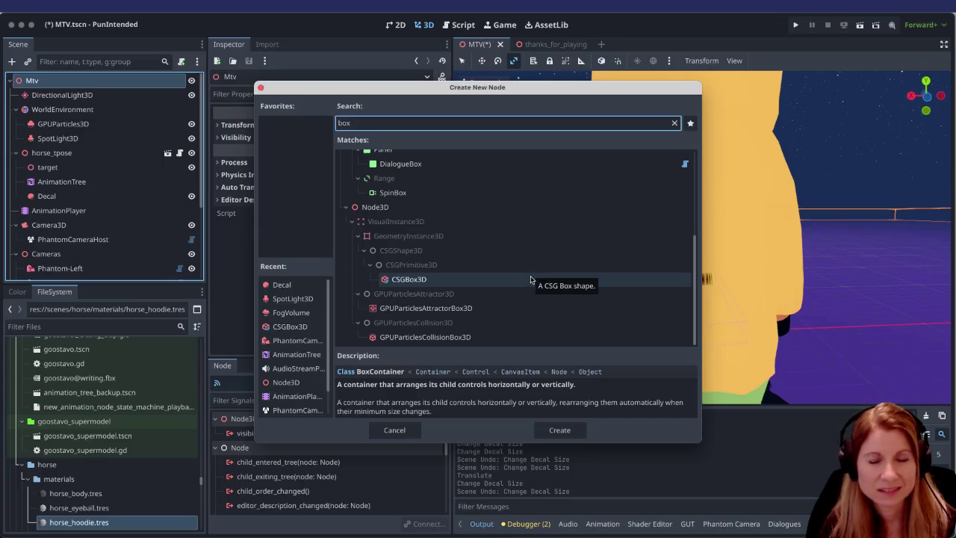
pyautogui.click(531, 279)
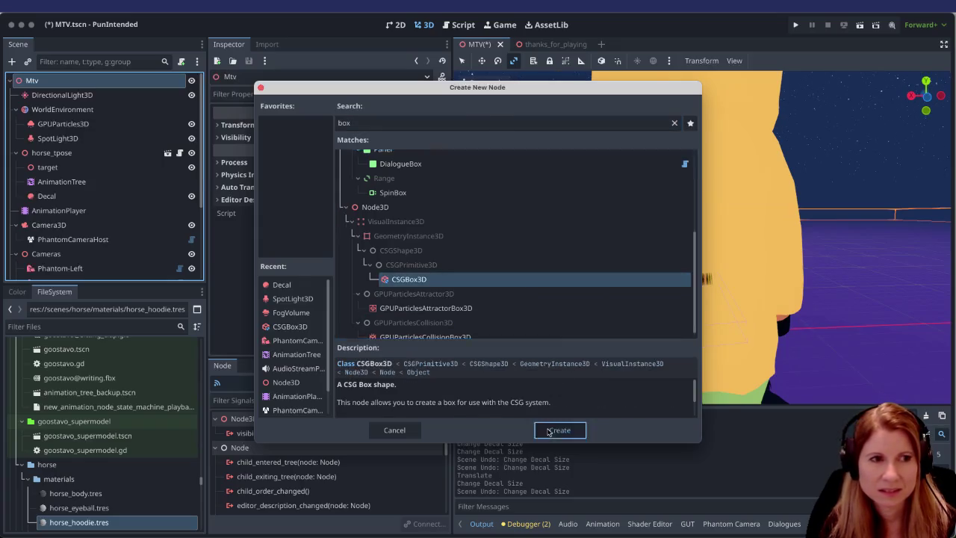
# Step: Create the CSGBox3D2 node and raise it upward with the move gizmo
pyautogui.click(544, 427)
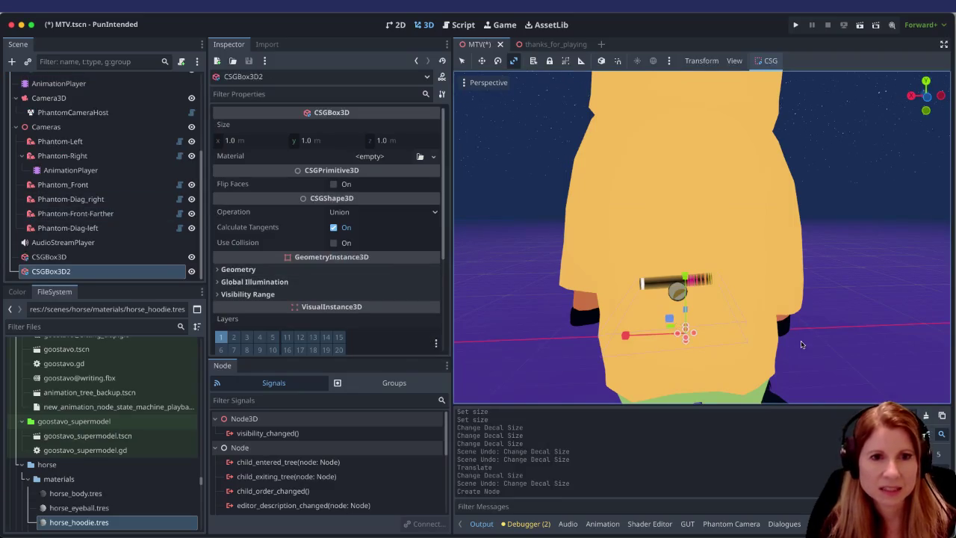
pyautogui.scroll(-4, 732, 327)
pyautogui.scroll(-6, 732, 327)
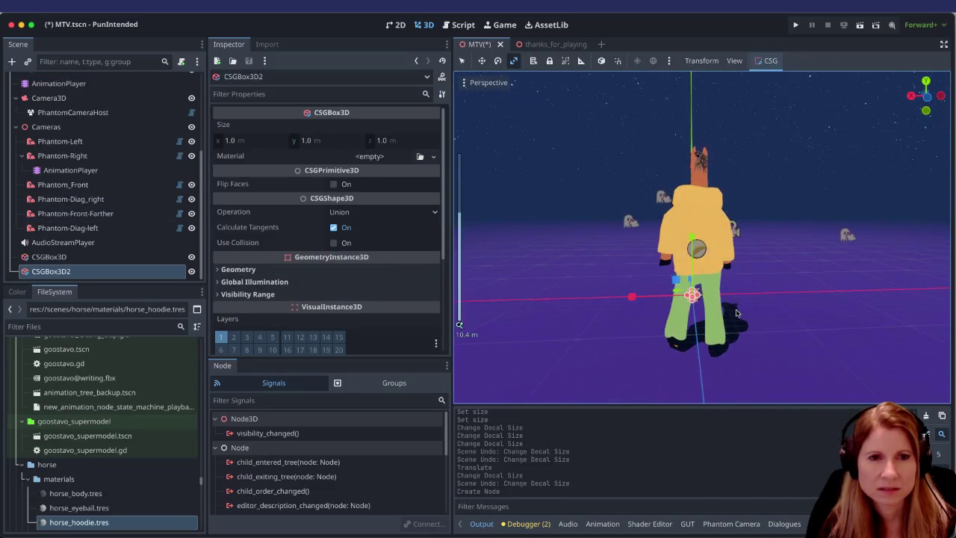
pyautogui.scroll(8, 760, 319)
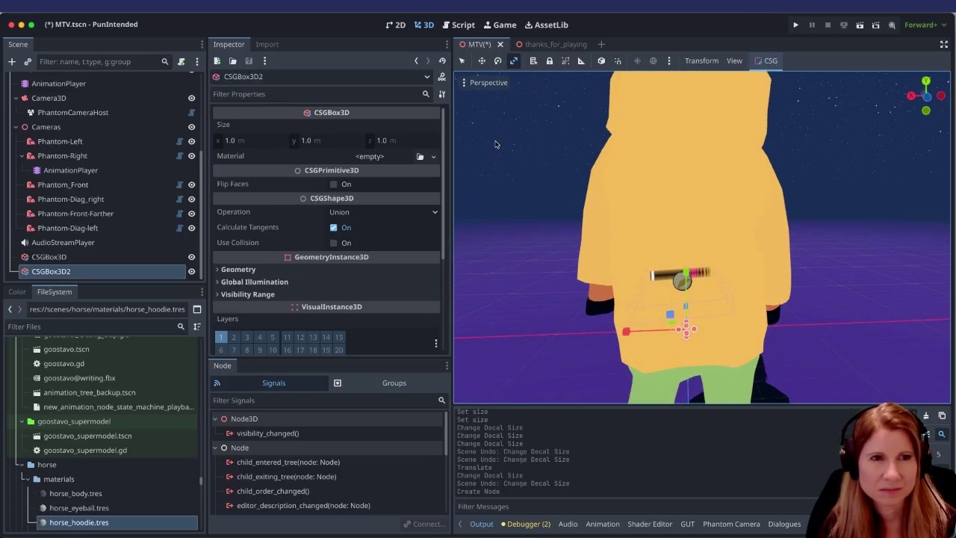
pyautogui.click(461, 60)
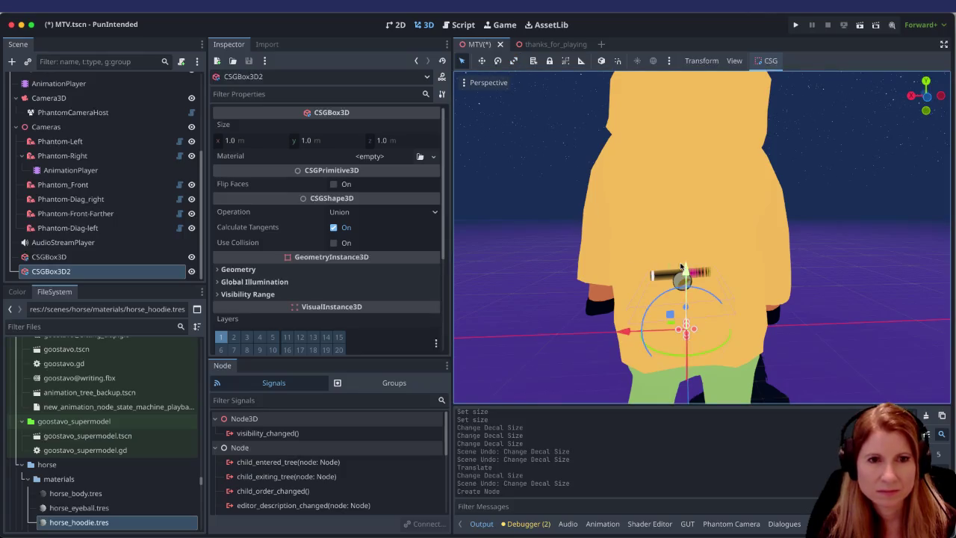
pyautogui.moveTo(683, 274); pyautogui.dragTo(684, 224)
# Step: Raise the box higher and slide it along X beside the horse's upper back
pyautogui.scroll(-5, 826, 327)
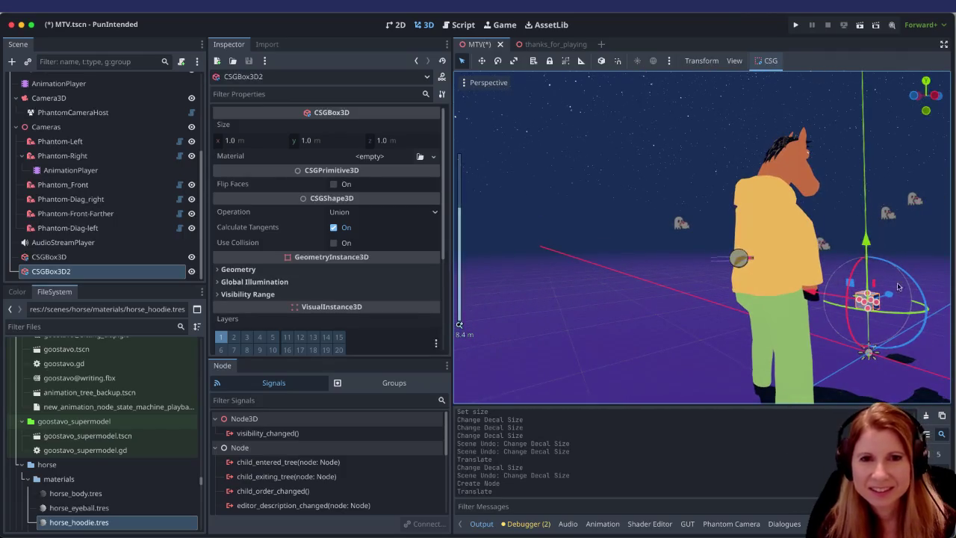
pyautogui.moveTo(866, 287)
pyautogui.mouseDown()
pyautogui.moveTo(820, 225)
pyautogui.moveTo(478, 228)
pyautogui.mouseUp()
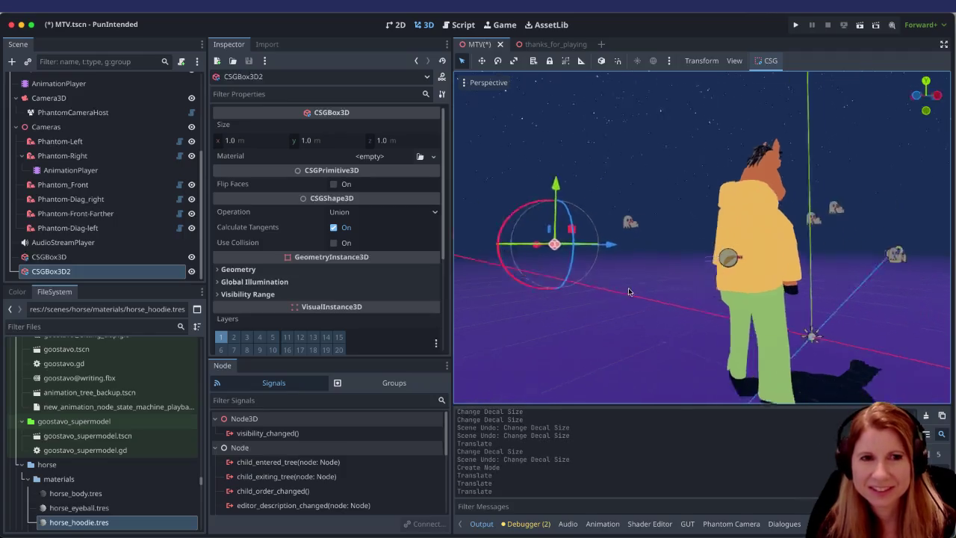
pyautogui.moveTo(553, 215); pyautogui.dragTo(767, 297)
pyautogui.scroll(-3, 763, 239)
pyautogui.moveTo(763, 239); pyautogui.dragTo(757, 284)
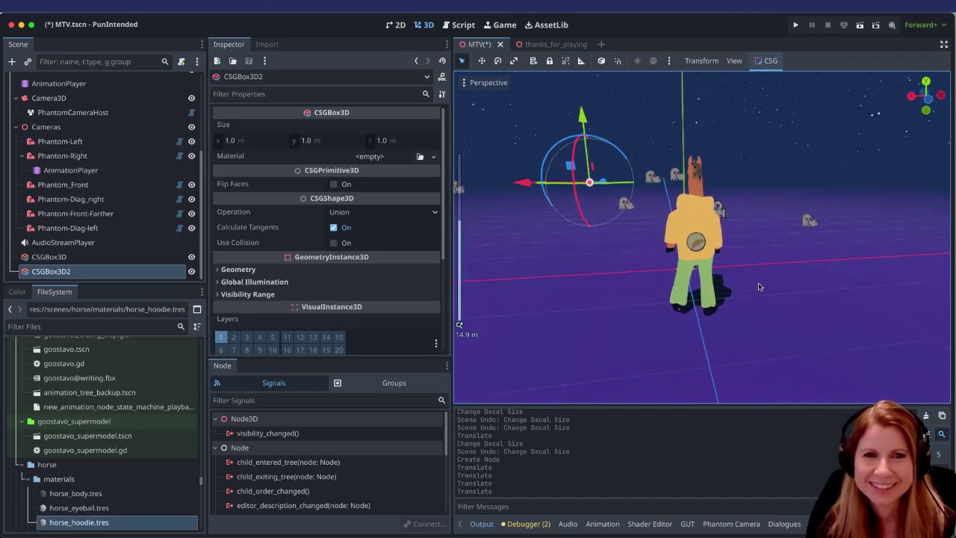
pyautogui.moveTo(526, 181)
pyautogui.mouseDown()
pyautogui.moveTo(648, 197)
pyautogui.moveTo(670, 242)
pyautogui.mouseUp()
pyautogui.scroll(-1, 446, 170)
pyautogui.scroll(-2, 547, 216)
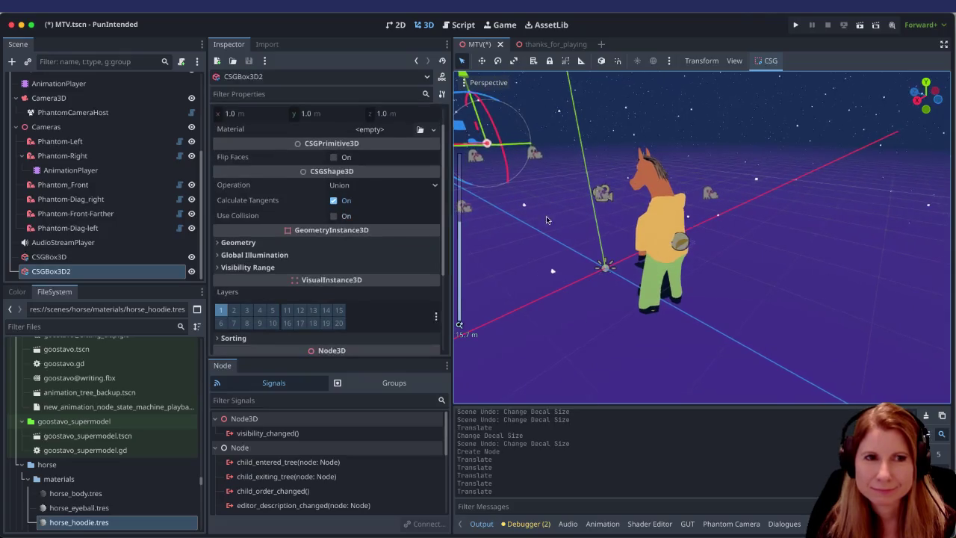
pyautogui.scroll(-7, 551, 222)
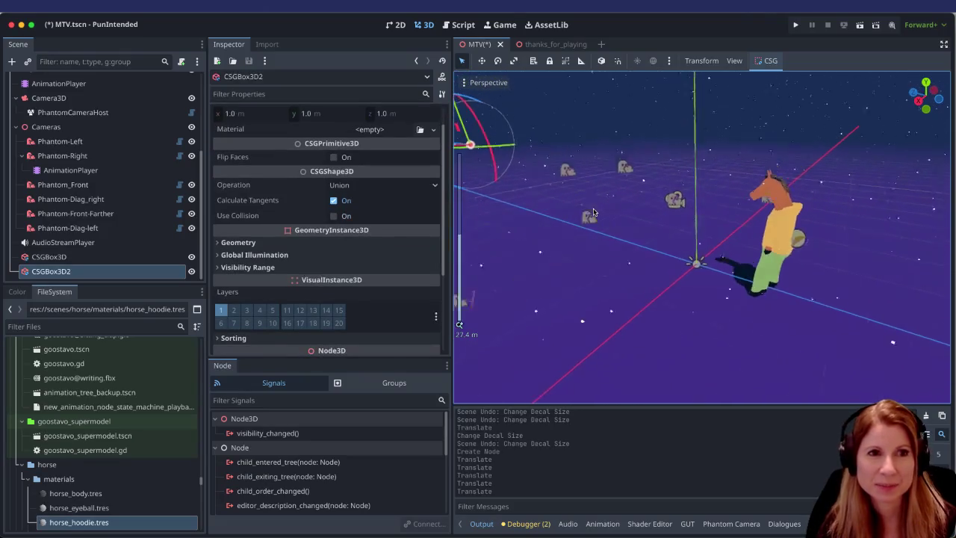
pyautogui.moveTo(463, 148)
pyautogui.mouseDown()
pyautogui.moveTo(504, 147)
pyautogui.moveTo(800, 236)
pyautogui.moveTo(611, 226)
pyautogui.moveTo(808, 229)
pyautogui.moveTo(791, 221)
pyautogui.moveTo(562, 245)
pyautogui.mouseUp()
pyautogui.press('KP_1')
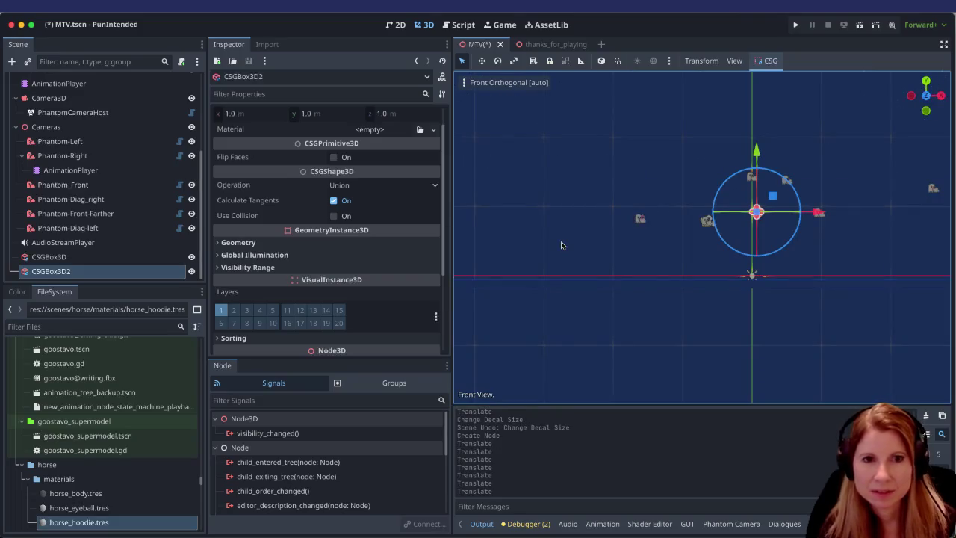
pyautogui.press('KP_5')
pyautogui.press('KP_3')
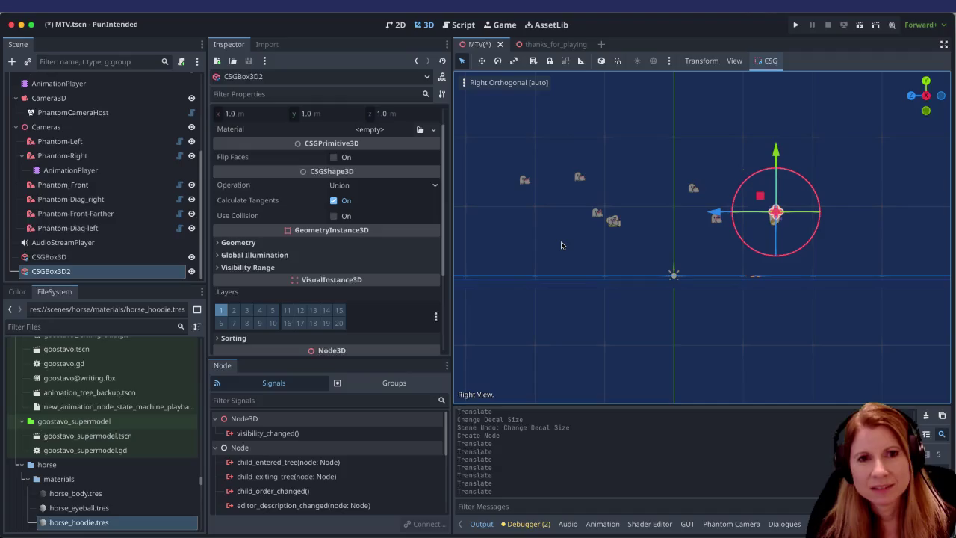
pyautogui.scroll(5, 799, 258)
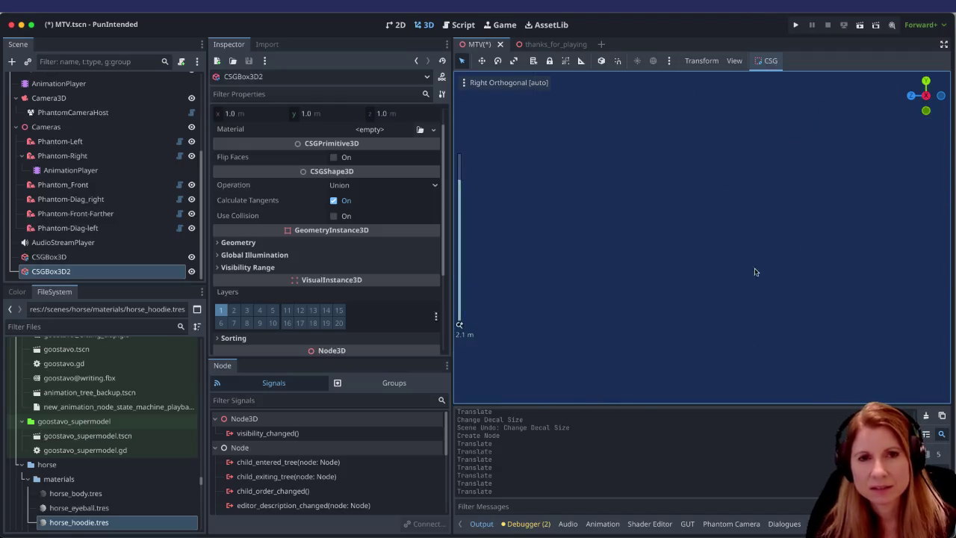
pyautogui.scroll(-1, 584, 239)
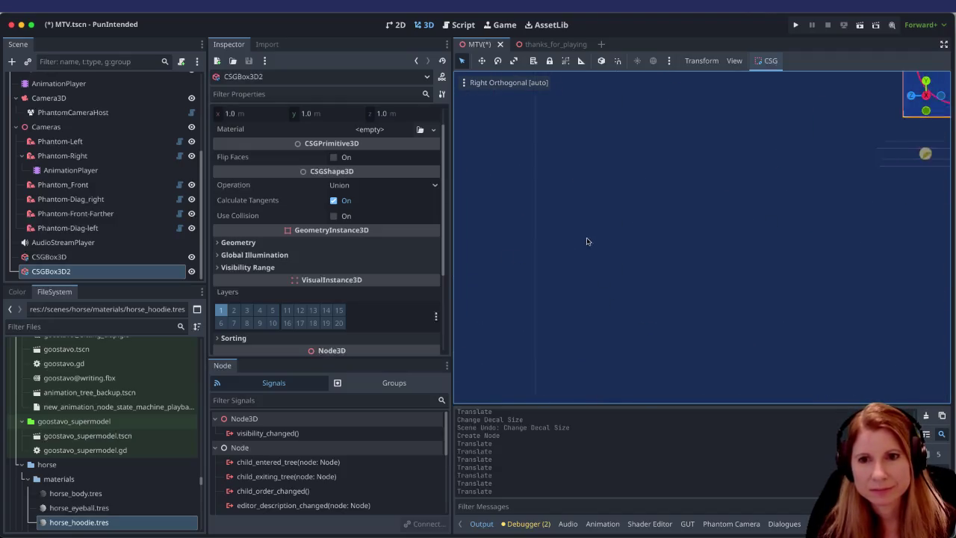
pyautogui.scroll(-4, 771, 213)
pyautogui.moveTo(772, 213); pyautogui.dragTo(587, 279)
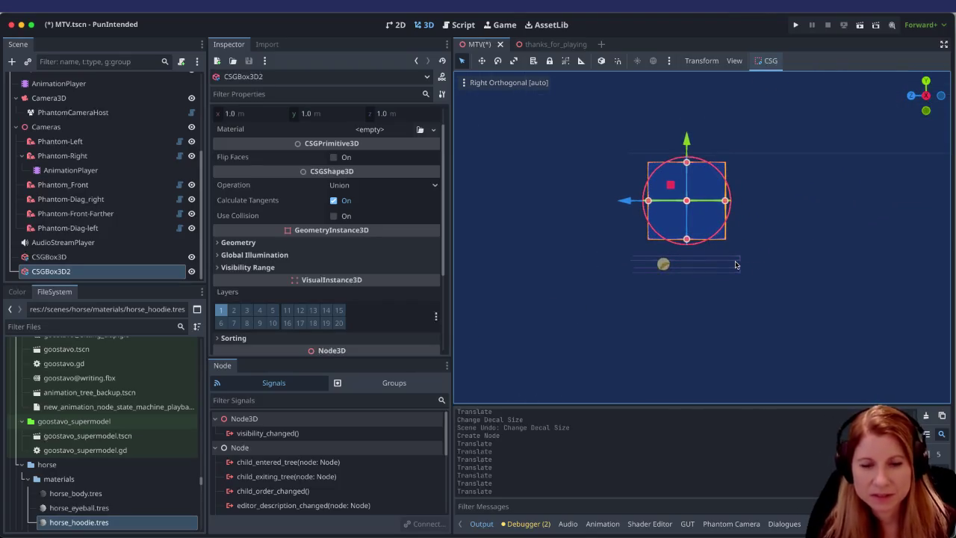
pyautogui.moveTo(735, 264)
pyautogui.mouseDown()
pyautogui.moveTo(776, 265)
pyautogui.moveTo(683, 289)
pyautogui.moveTo(868, 255)
pyautogui.moveTo(704, 223)
pyautogui.moveTo(715, 233)
pyautogui.mouseUp()
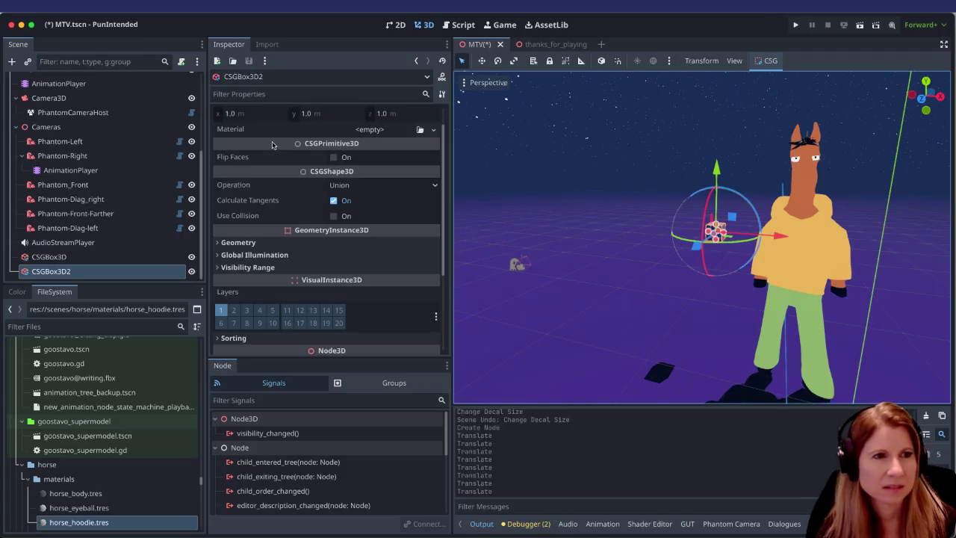
pyautogui.scroll(1, 255, 196)
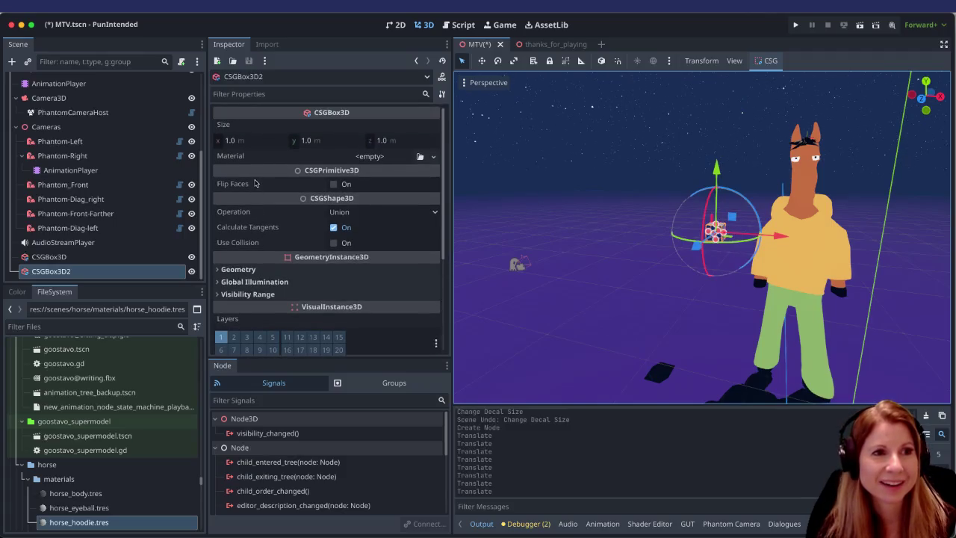
pyautogui.click(237, 141)
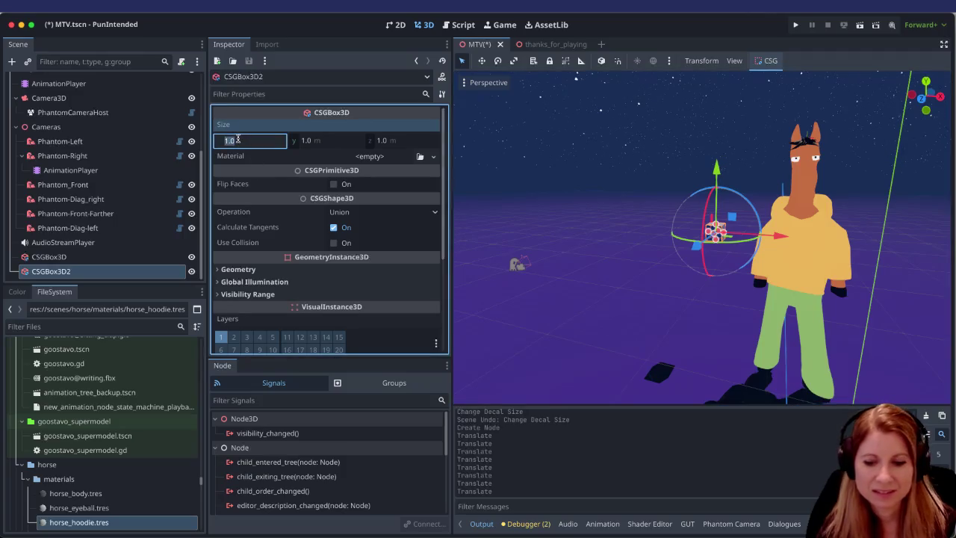
pyautogui.write('2')
pyautogui.press('Return')
pyautogui.click(314, 144)
pyautogui.write('2')
pyautogui.press('Return')
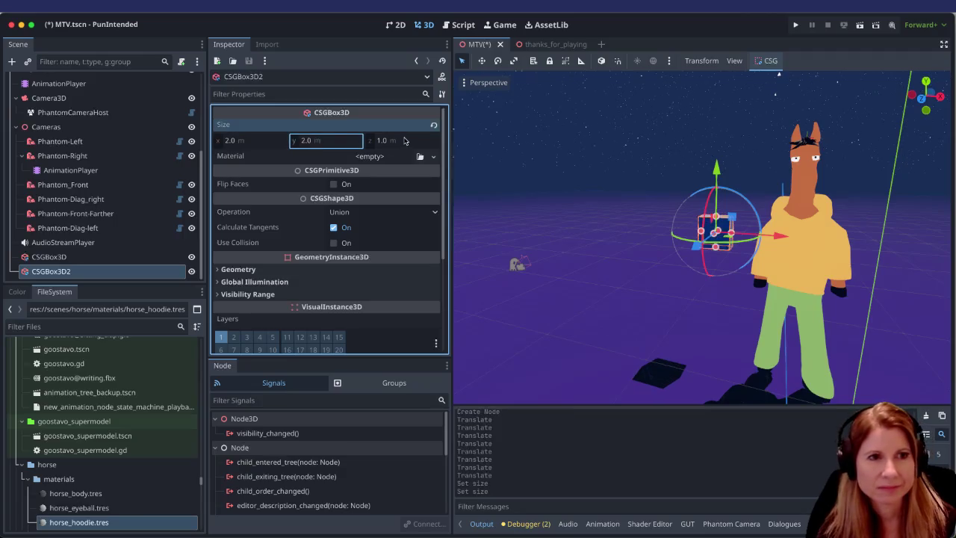
pyautogui.moveTo(747, 261)
pyautogui.mouseDown()
pyautogui.moveTo(672, 261)
pyautogui.moveTo(780, 240)
pyautogui.moveTo(621, 269)
pyautogui.mouseUp()
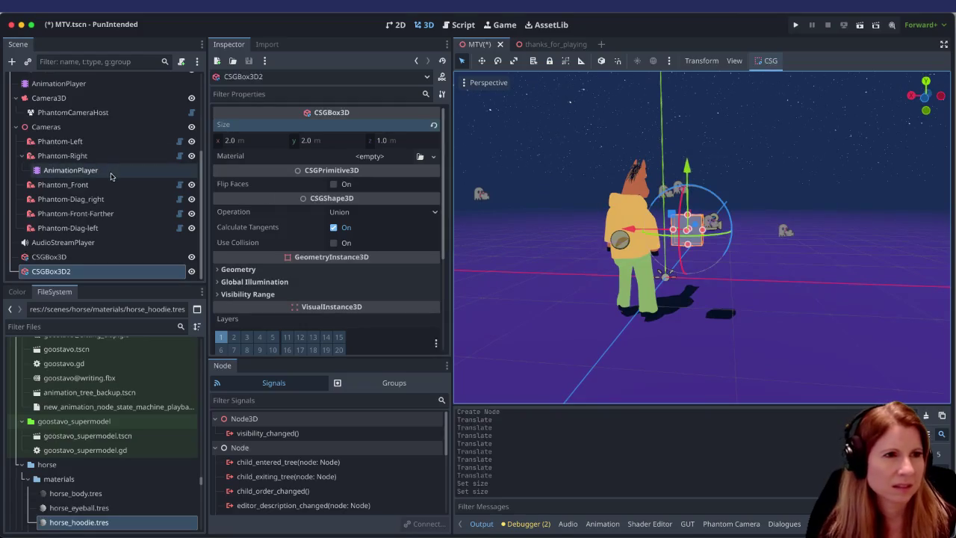
pyautogui.scroll(5, 77, 214)
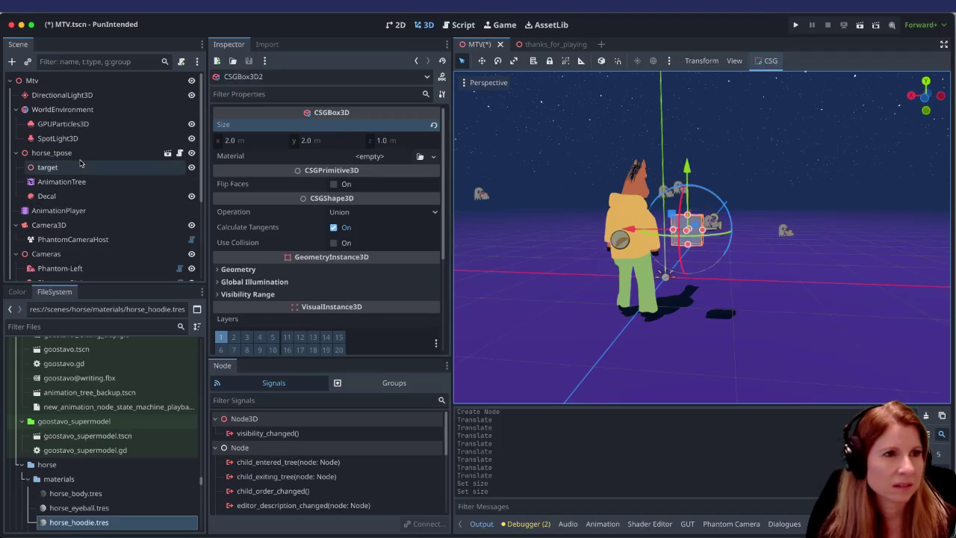
# Step: Move the logo decal off the horse onto the grey box and back along its depth
pyautogui.click(52, 196)
pyautogui.moveTo(571, 243)
pyautogui.mouseDown()
pyautogui.moveTo(746, 274)
pyautogui.moveTo(656, 280)
pyautogui.moveTo(631, 295)
pyautogui.mouseUp()
pyautogui.moveTo(749, 230); pyautogui.dragTo(705, 250)
pyautogui.scroll(10, 705, 250)
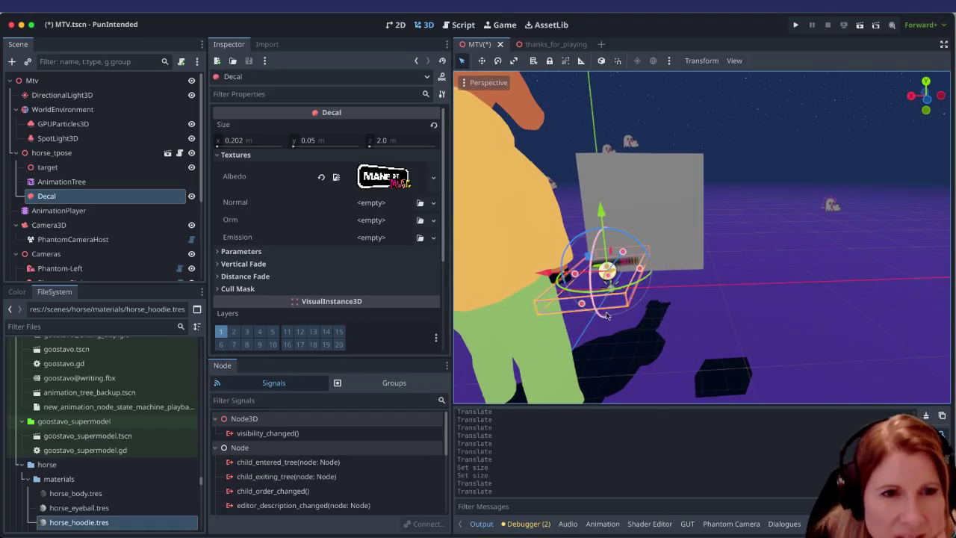
pyautogui.moveTo(668, 306); pyautogui.dragTo(635, 287)
# Step: Cut the decal's depth (Size z) to 0.5 m, then select the grey box's width field
pyautogui.click(400, 140)
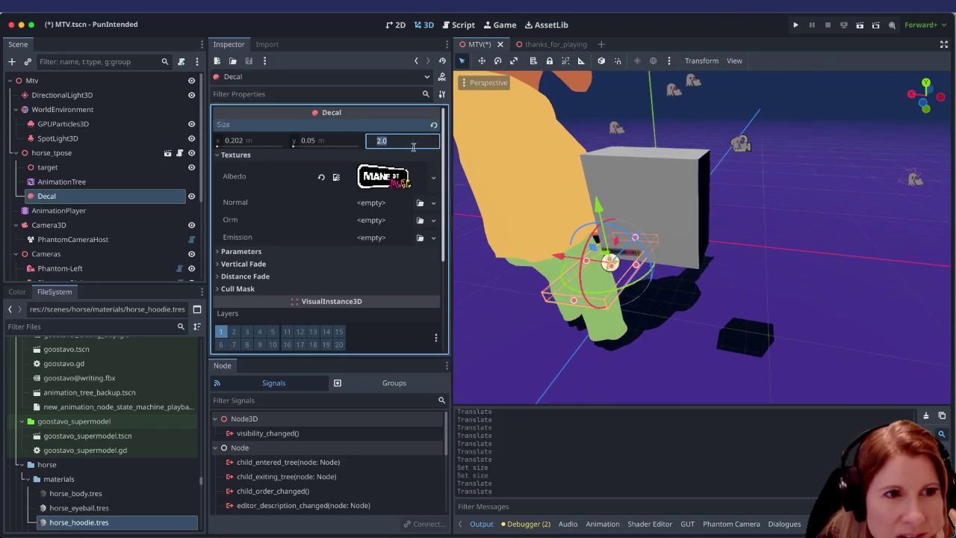
pyautogui.write('0.5')
pyautogui.press('Return')
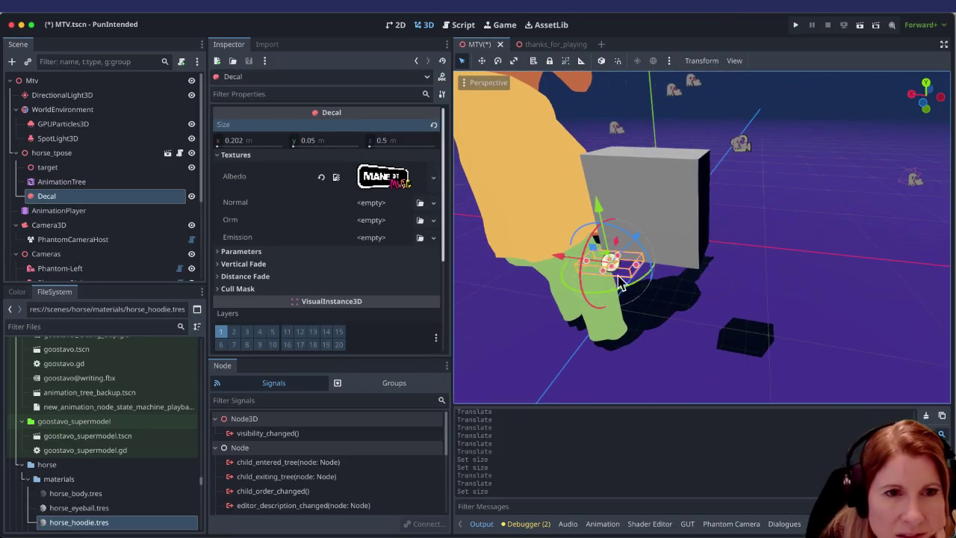
pyautogui.scroll(3, 597, 284)
pyautogui.moveTo(589, 258); pyautogui.dragTo(620, 249)
pyautogui.scroll(-3, 612, 249)
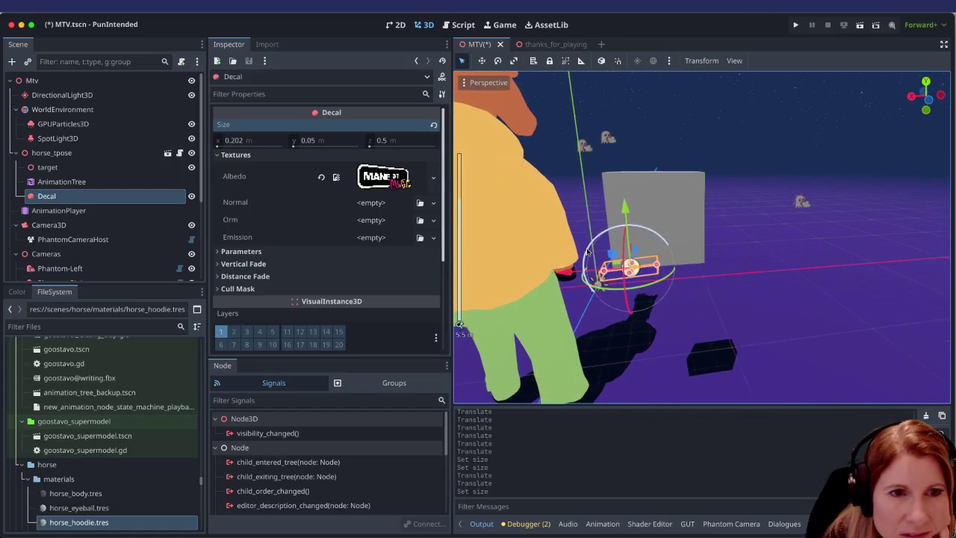
pyautogui.click(642, 224)
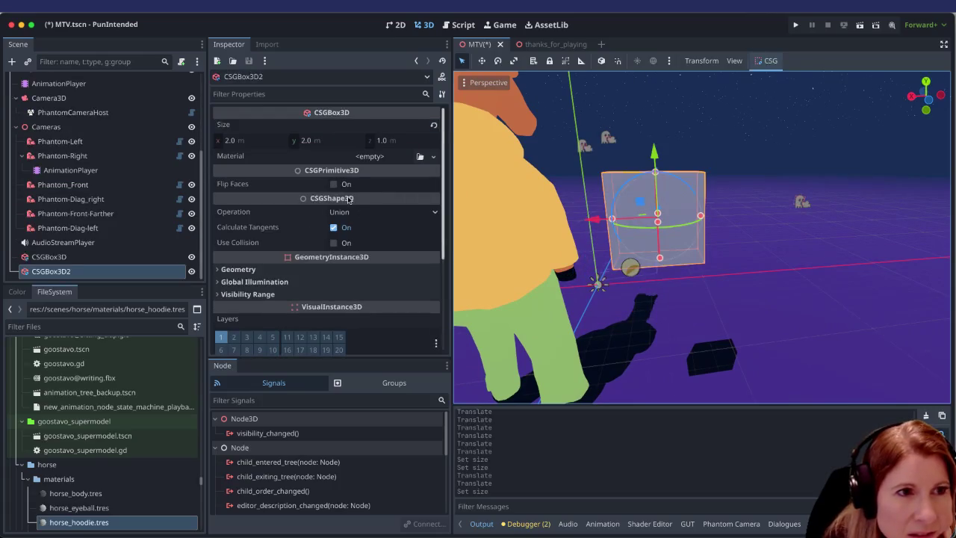
pyautogui.click(232, 142)
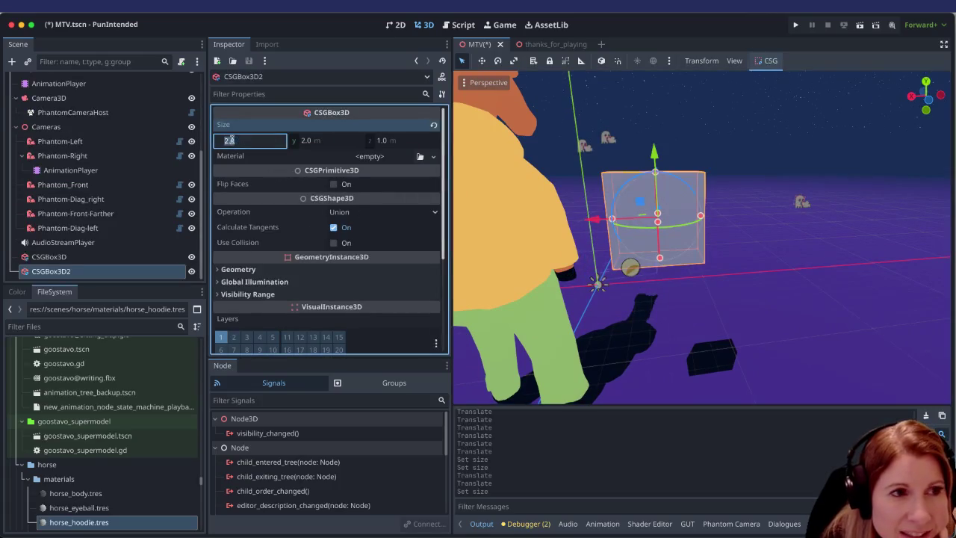
pyautogui.write('5')
# Step: Widen the grey box to 5 m and move the logo decal up onto its face
pyautogui.press('Return')
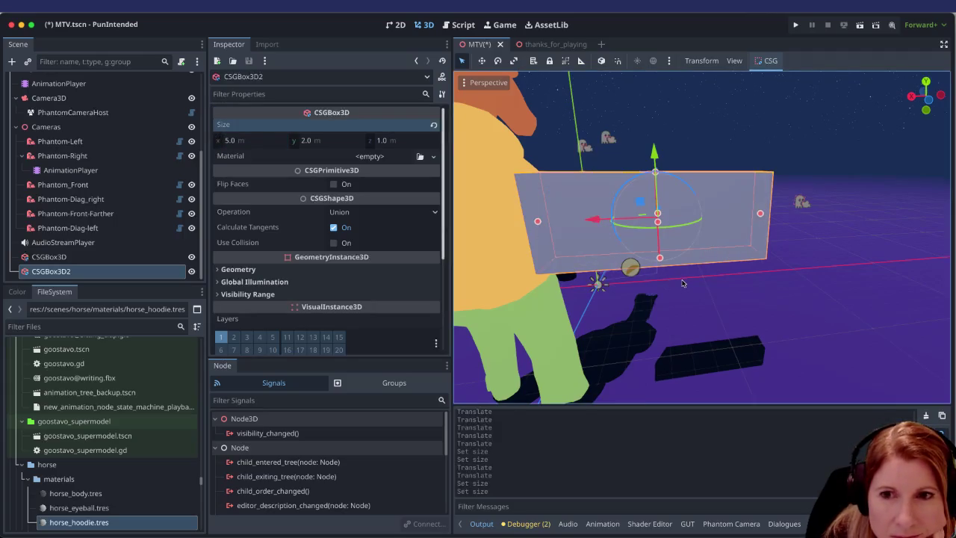
pyautogui.click(638, 275)
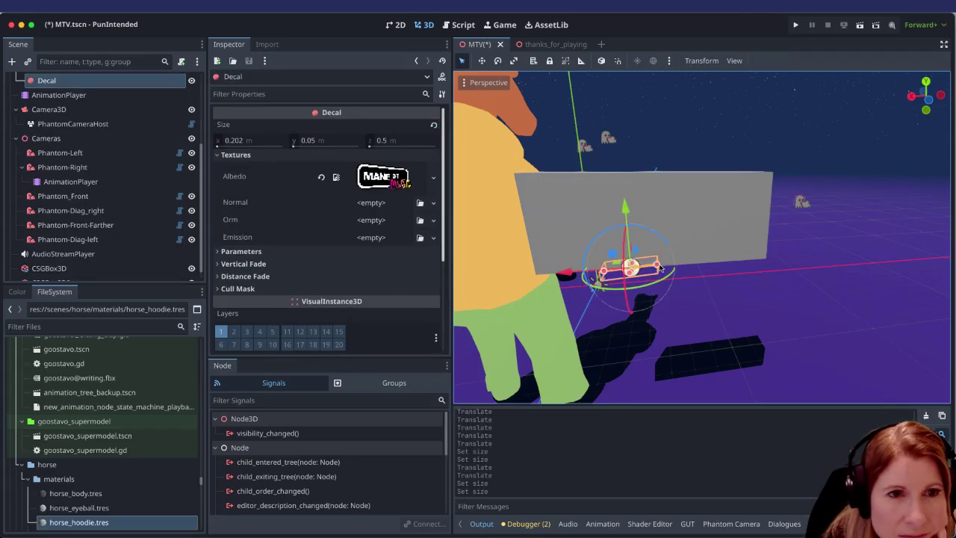
pyautogui.moveTo(569, 275); pyautogui.dragTo(578, 277)
pyautogui.moveTo(652, 211); pyautogui.dragTo(652, 165)
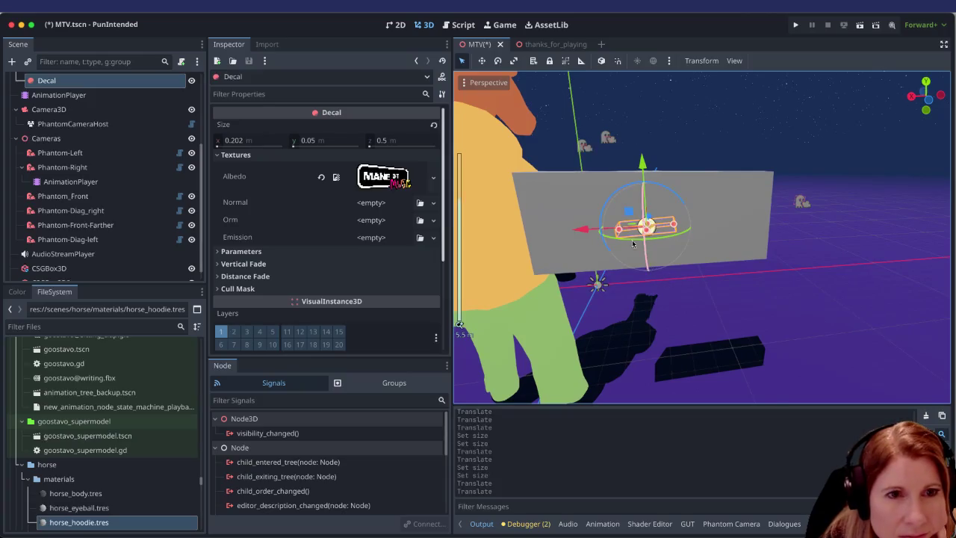
# Step: Make the logo decal slightly wider and taller
pyautogui.moveTo(609, 203); pyautogui.dragTo(598, 196)
pyautogui.moveTo(642, 225); pyautogui.dragTo(640, 183)
pyautogui.scroll(3, 637, 239)
pyautogui.scroll(2, 634, 238)
pyautogui.scroll(-5, 625, 236)
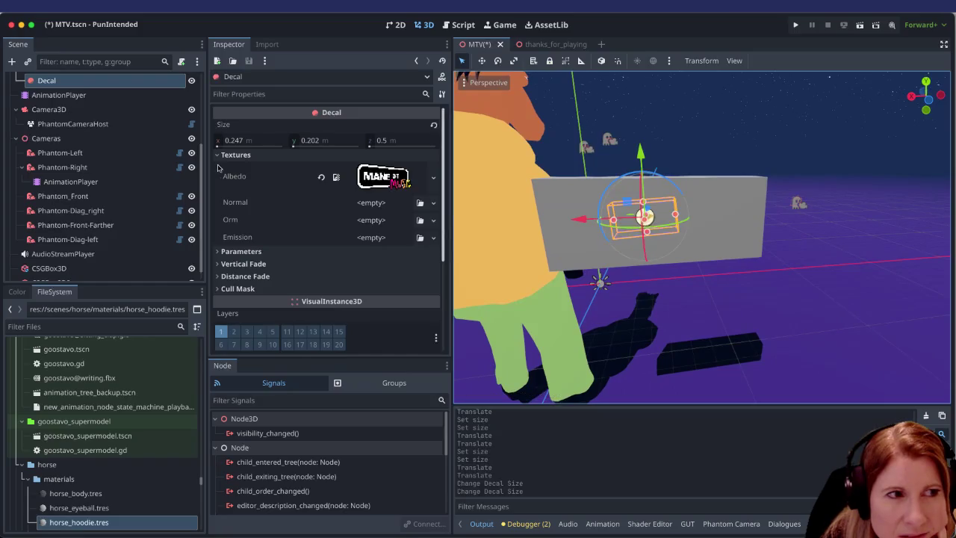
pyautogui.scroll(1, 110, 202)
pyautogui.scroll(4, 111, 202)
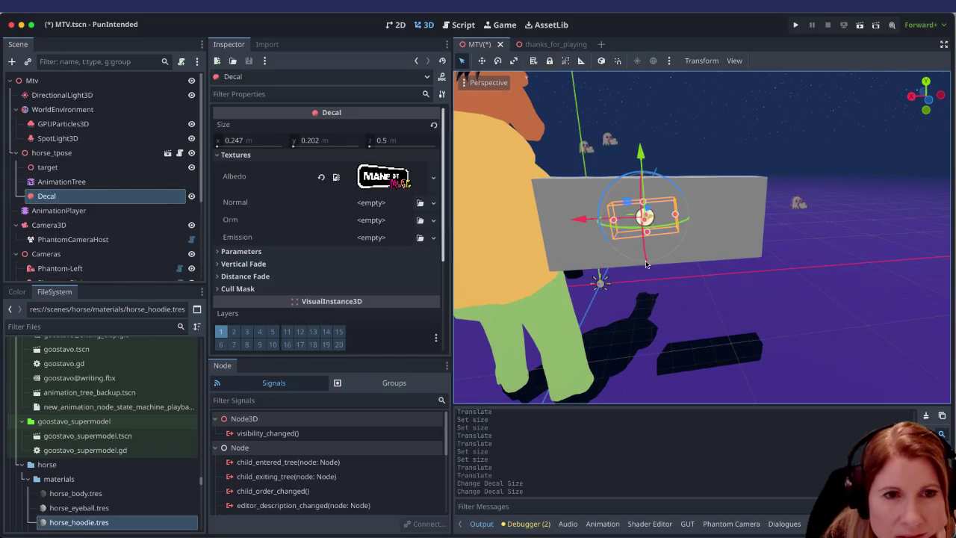
# Step: Push the decal along Z flat against the box face, then select the box
pyautogui.moveTo(691, 254)
pyautogui.mouseDown()
pyautogui.moveTo(565, 301)
pyautogui.moveTo(759, 228)
pyautogui.mouseUp()
pyautogui.scroll(5, 589, 258)
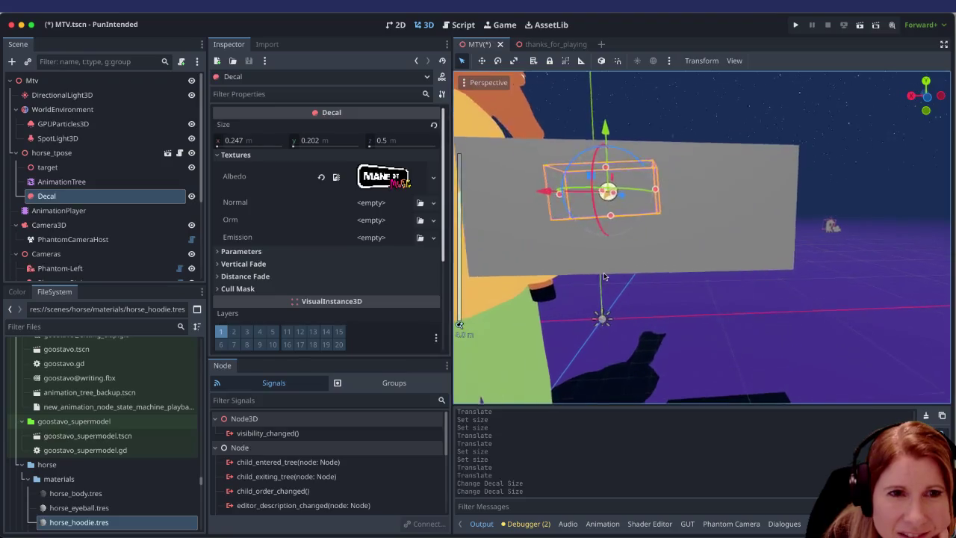
pyautogui.scroll(-5, 571, 226)
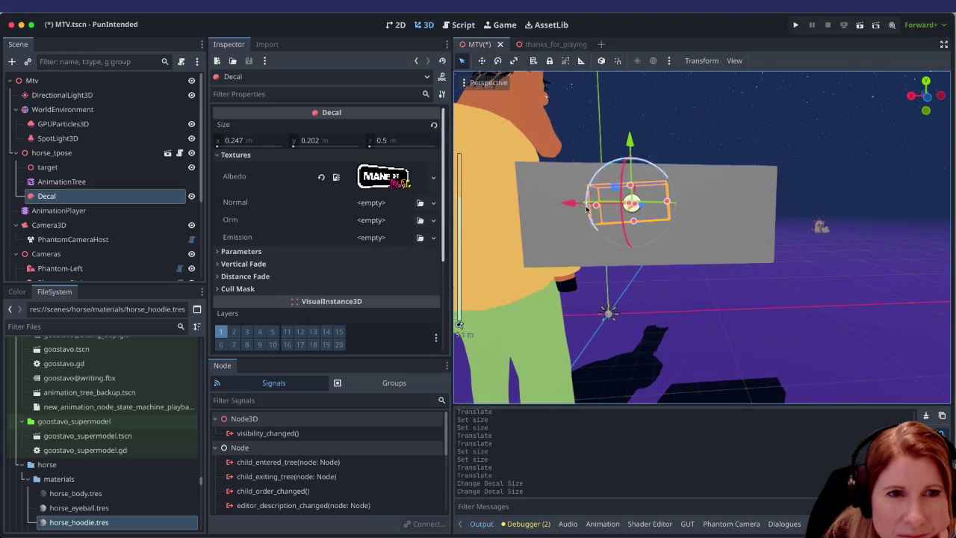
pyautogui.moveTo(684, 238)
pyautogui.mouseDown()
pyautogui.moveTo(604, 268)
pyautogui.moveTo(665, 217)
pyautogui.mouseUp()
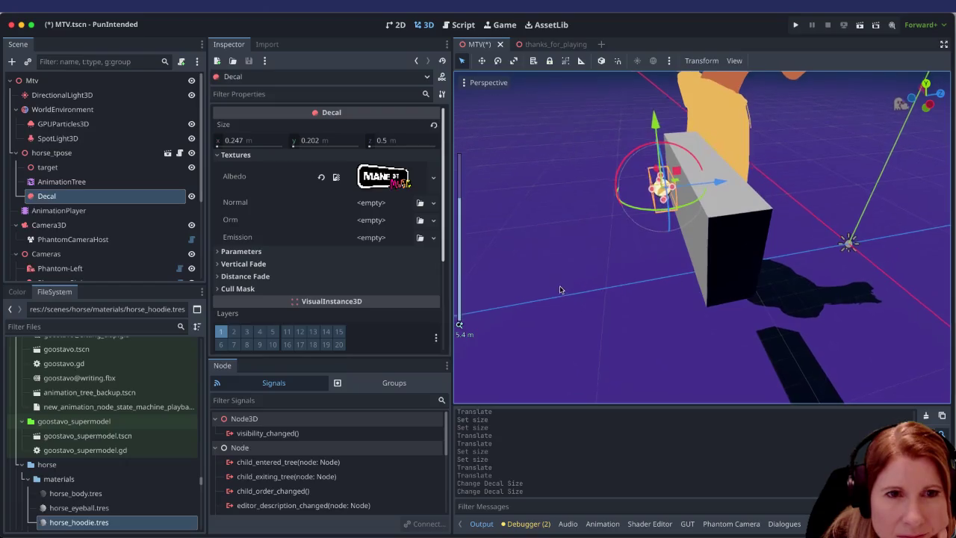
pyautogui.moveTo(698, 188)
pyautogui.mouseDown()
pyautogui.moveTo(669, 193)
pyautogui.moveTo(701, 184)
pyautogui.moveTo(694, 187)
pyautogui.mouseUp()
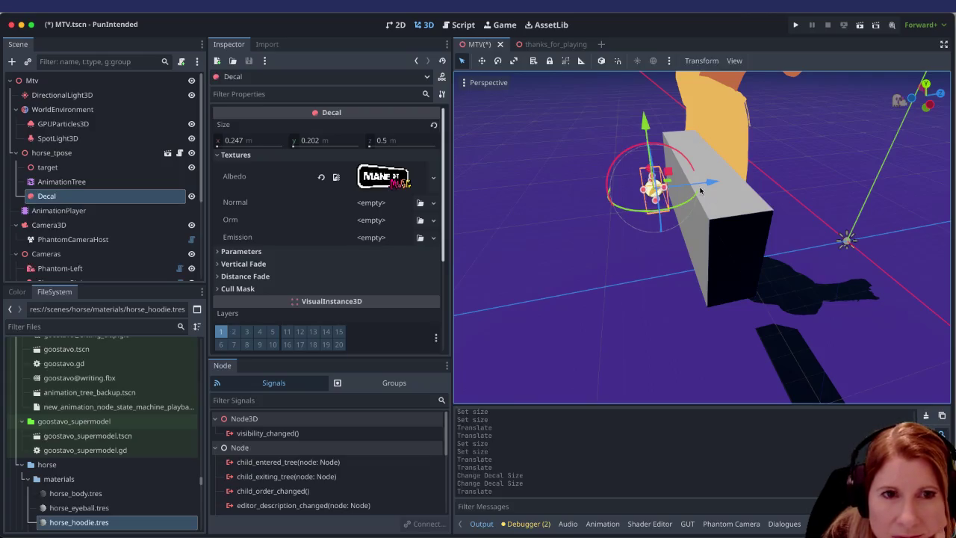
pyautogui.moveTo(709, 182)
pyautogui.mouseDown()
pyautogui.moveTo(739, 173)
pyautogui.moveTo(728, 175)
pyautogui.mouseUp()
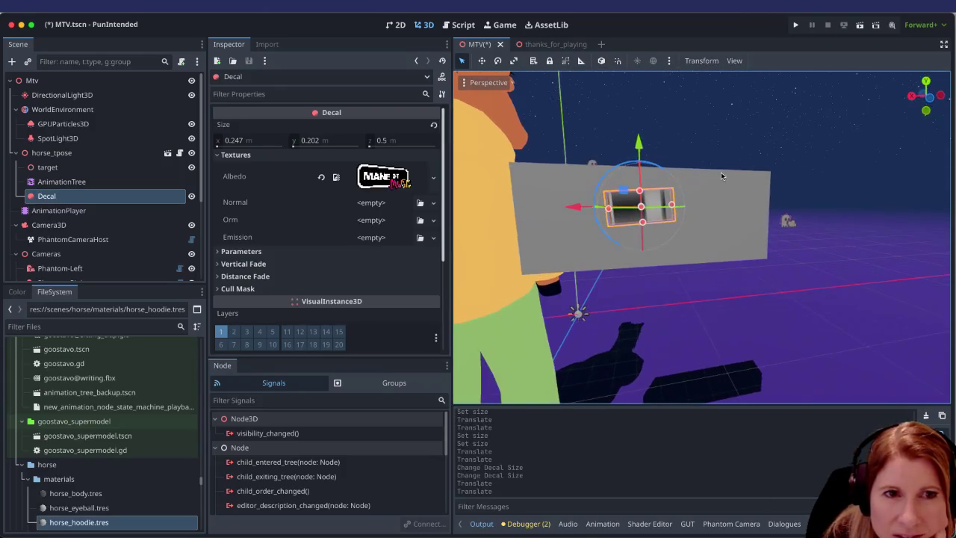
pyautogui.scroll(2, 620, 254)
pyautogui.click(734, 235)
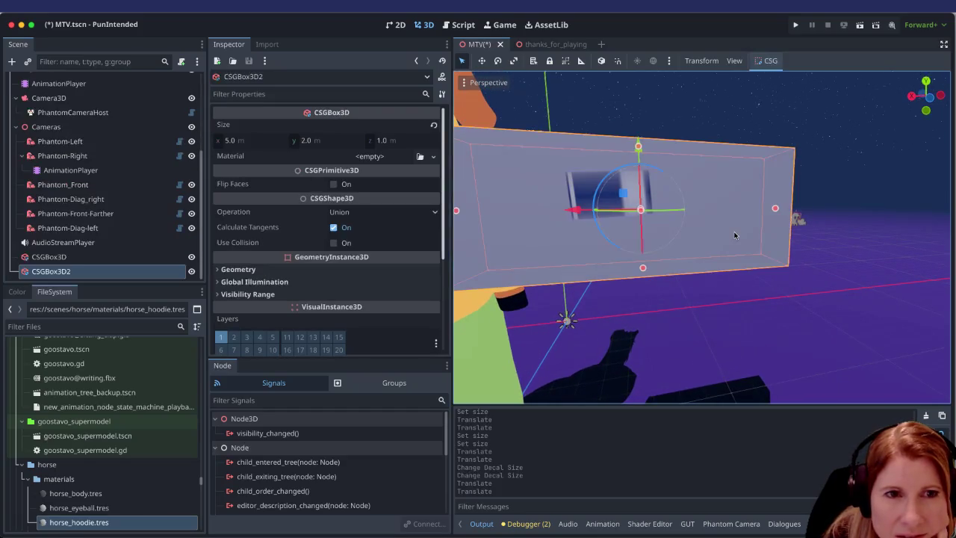
# Step: Enlarge the grey wall box to 10 m wide and 5 m tall
pyautogui.click(234, 141)
pyautogui.write('10')
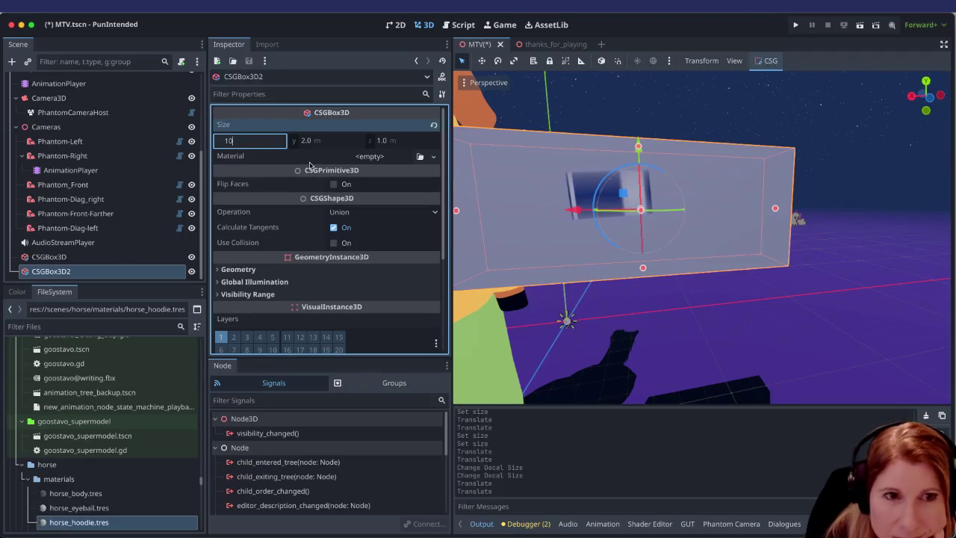
pyautogui.press('Return')
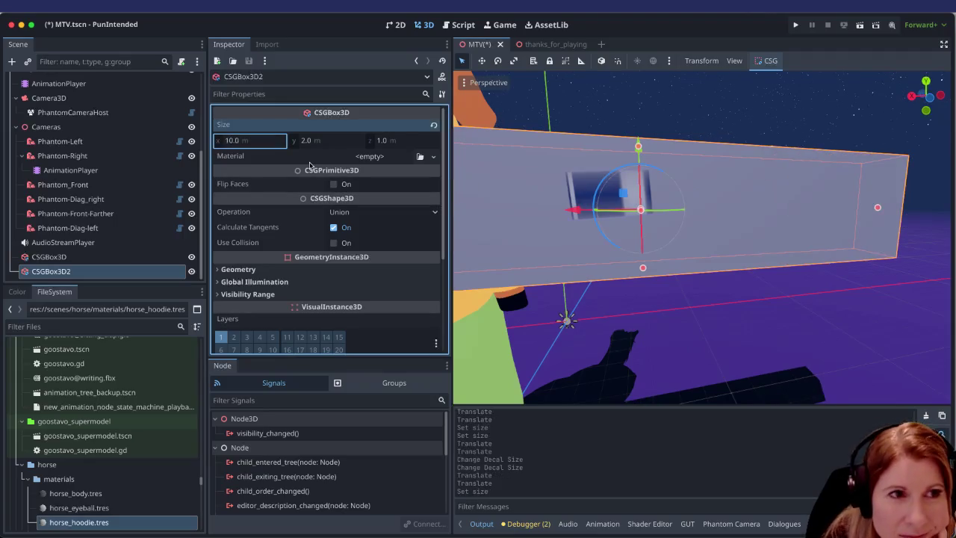
pyautogui.click(331, 143)
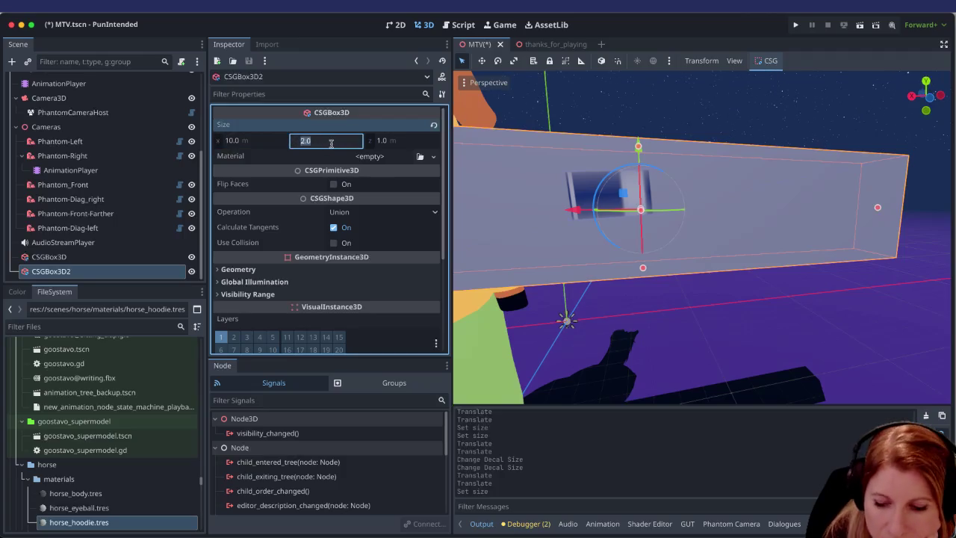
pyautogui.write('5')
pyautogui.press('Return')
pyautogui.moveTo(664, 218); pyautogui.dragTo(617, 226)
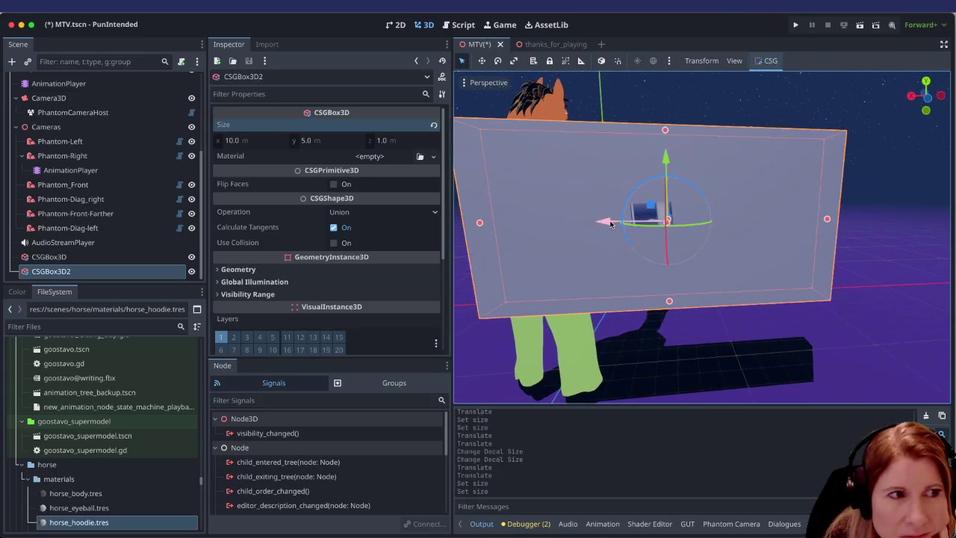
pyautogui.scroll(3, 94, 194)
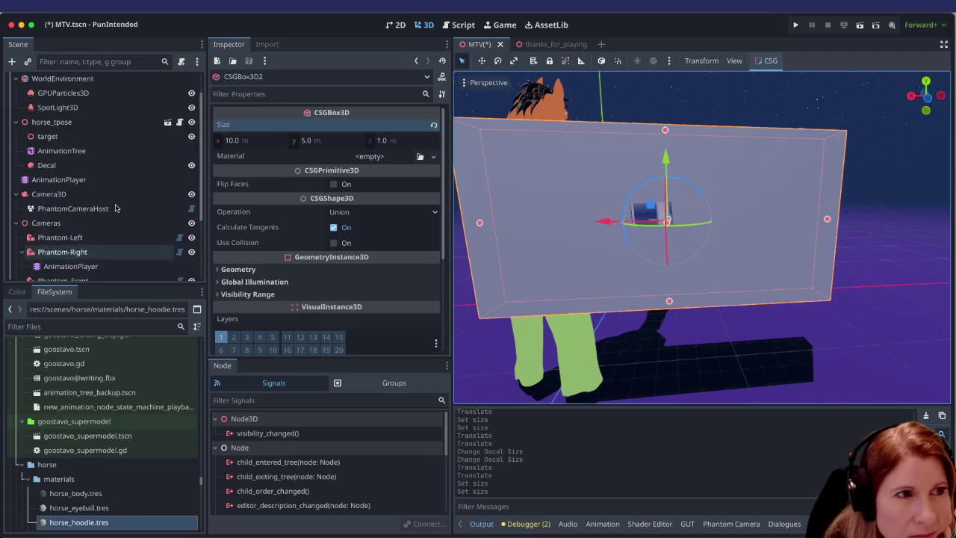
# Step: Try stretching the logo decal taller and wider, then undo all three resizes
pyautogui.click(94, 163)
pyautogui.moveTo(654, 203)
pyautogui.mouseDown()
pyautogui.moveTo(643, 157)
pyautogui.moveTo(551, 204)
pyautogui.moveTo(471, 207)
pyautogui.mouseUp()
pyautogui.moveTo(679, 198); pyautogui.dragTo(778, 196)
pyautogui.moveTo(645, 232)
pyautogui.mouseDown()
pyautogui.moveTo(623, 366)
pyautogui.moveTo(611, 256)
pyautogui.mouseUp()
pyautogui.hotkey('ctrl', 'z')
pyautogui.hotkey('ctrl', 'z')
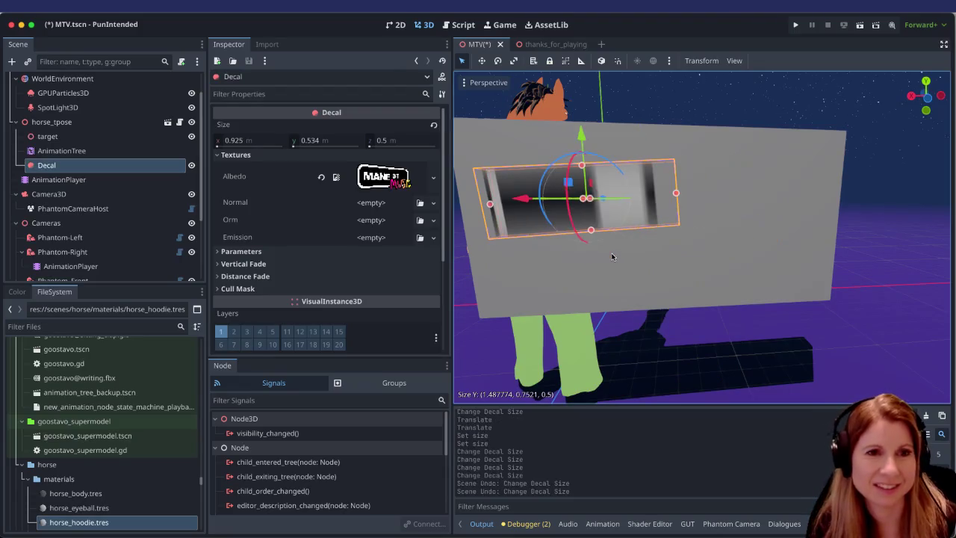
pyautogui.hotkey('ctrl', 'z')
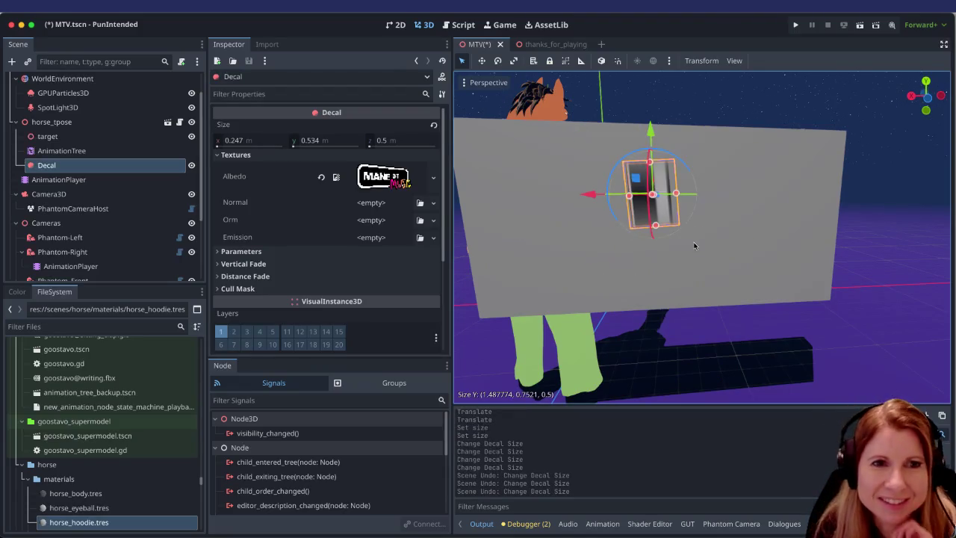
pyautogui.hotkey('ctrl', 'z')
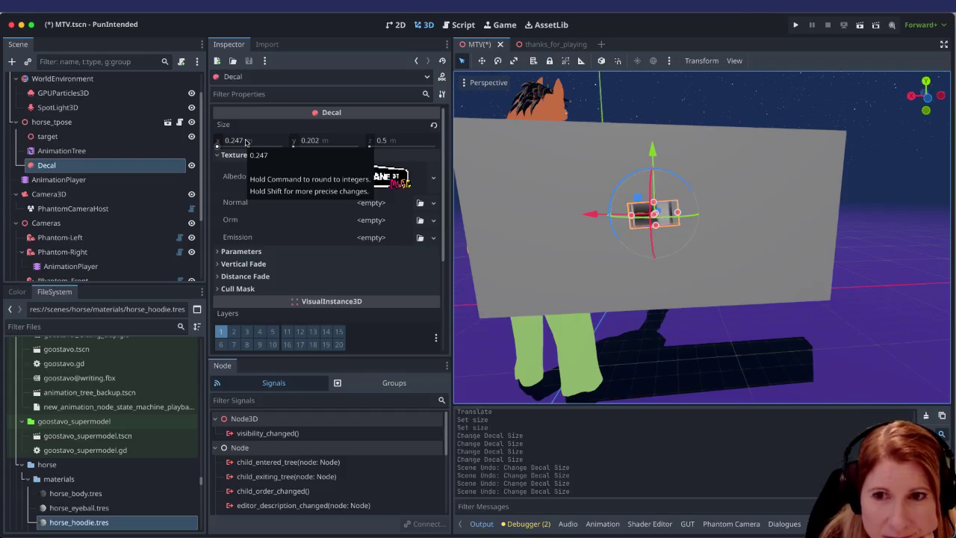
# Step: Set the decal's projection depth (Size z) to 1.0 m
pyautogui.click(246, 141)
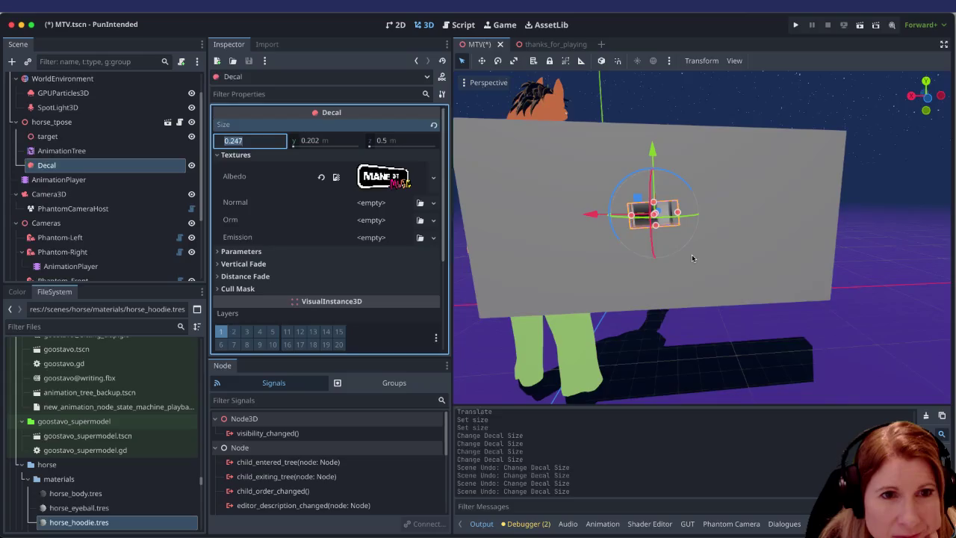
pyautogui.hscroll(-5, 607, 261)
pyautogui.hscroll(5, 561, 273)
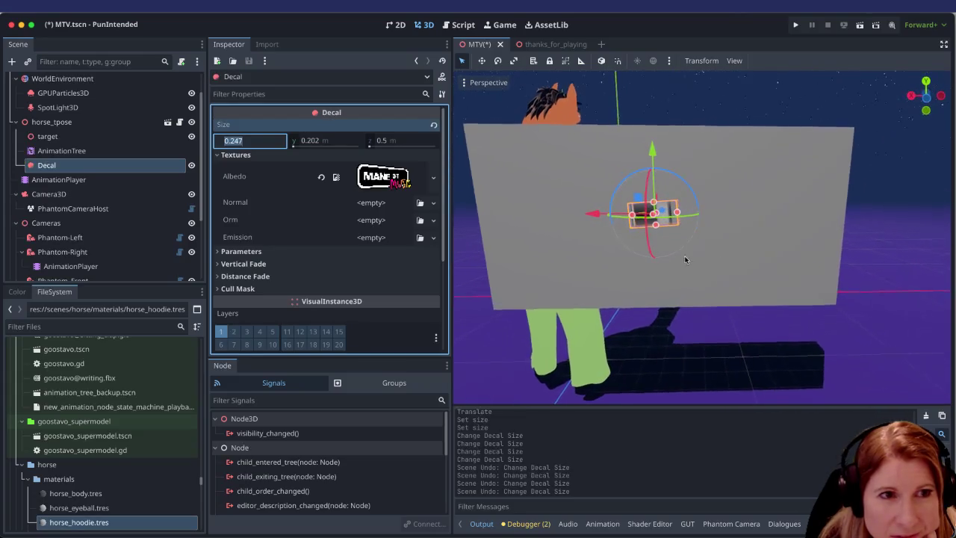
pyautogui.click(403, 141)
pyautogui.write('1')
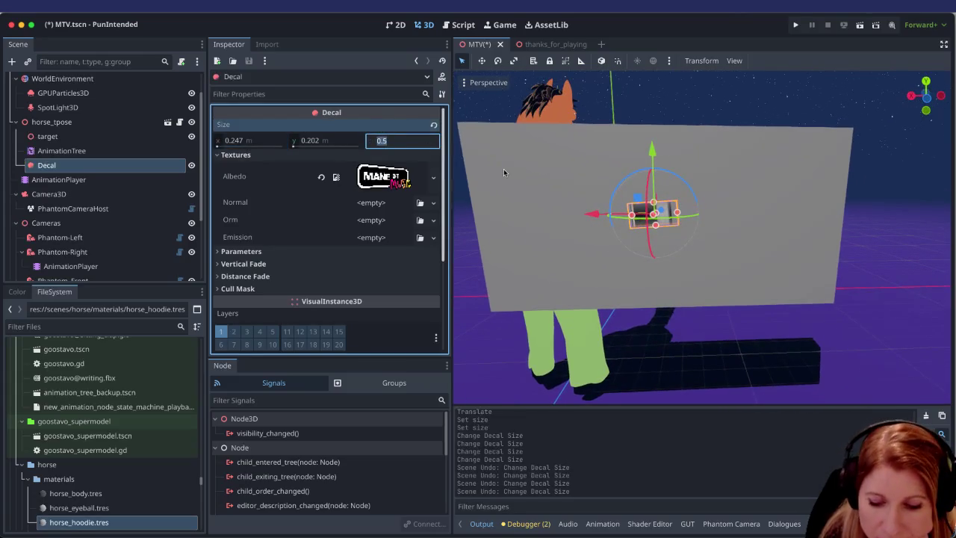
pyautogui.press('Return')
pyautogui.hscroll(-5, 727, 253)
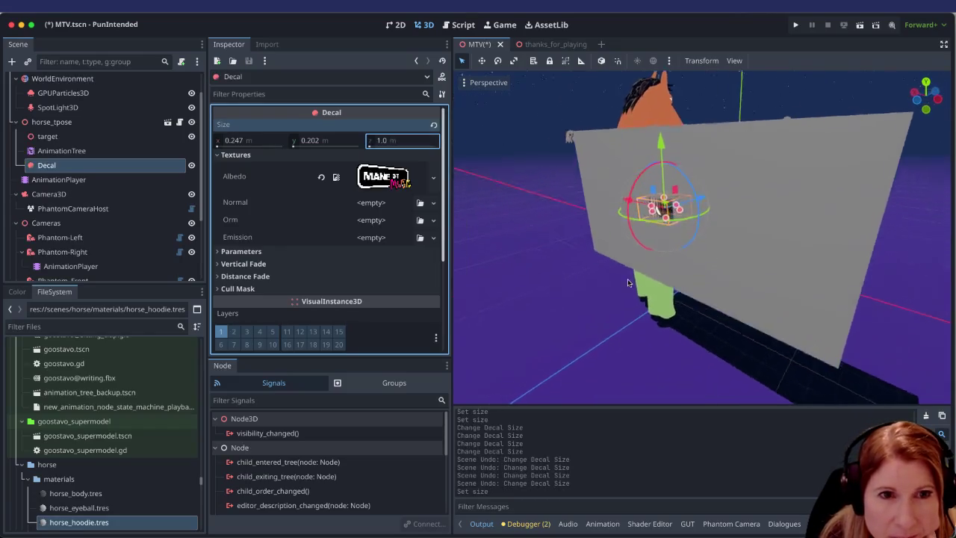
pyautogui.scroll(3, 552, 325)
# Step: Nudge the decal slightly along its depth toward the wall and expand its Parameters section
pyautogui.moveTo(752, 187); pyautogui.dragTo(754, 189)
pyautogui.hscroll(-5, 590, 194)
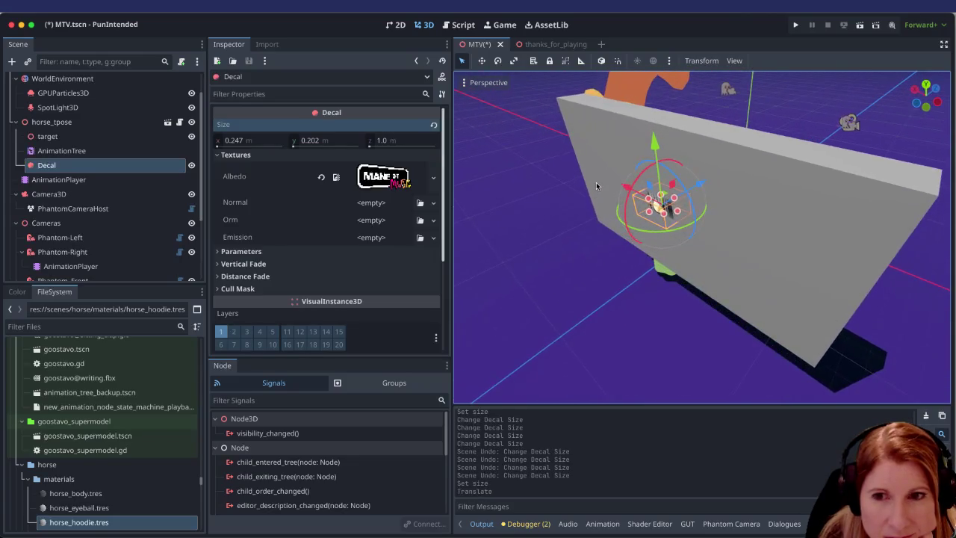
pyautogui.hscroll(-5, 605, 185)
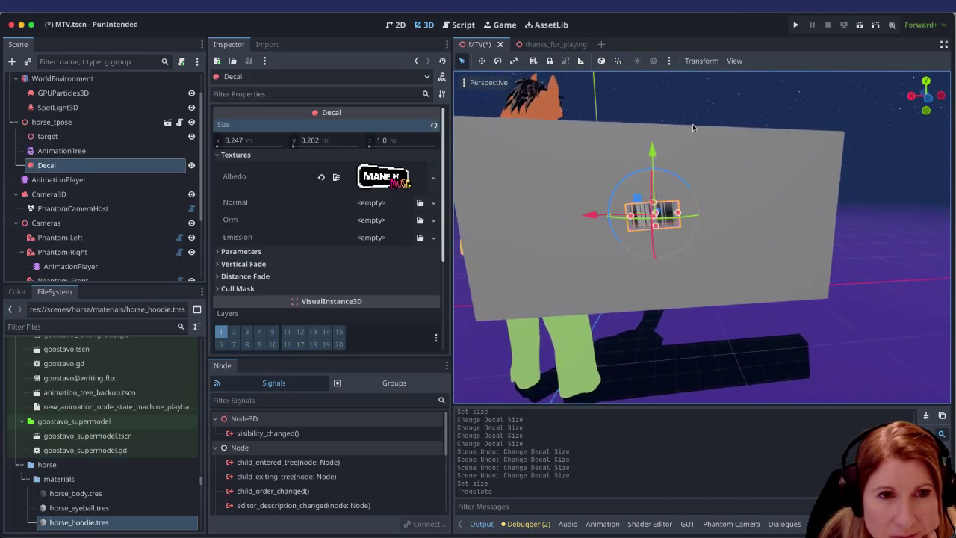
pyautogui.hscroll(-2, 697, 125)
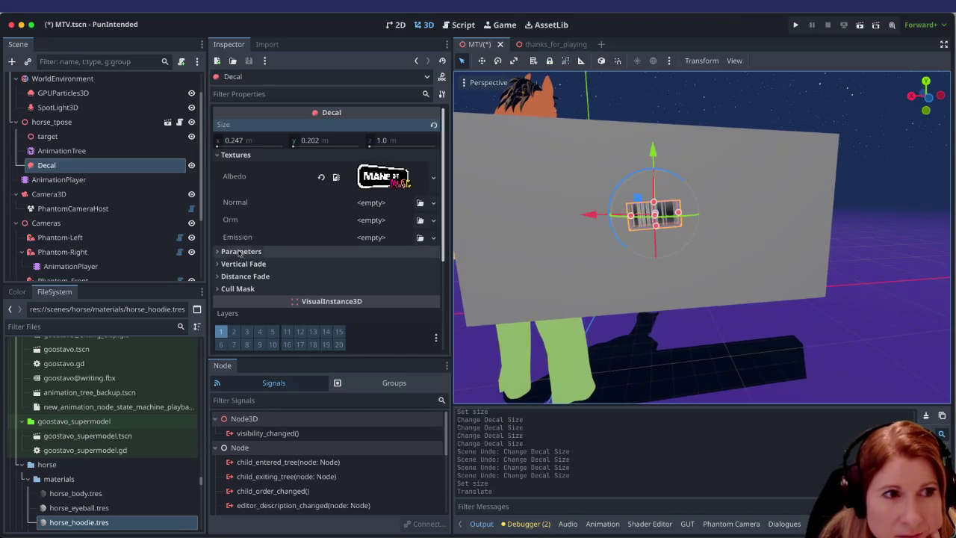
pyautogui.click(224, 252)
pyautogui.scroll(-1, 323, 236)
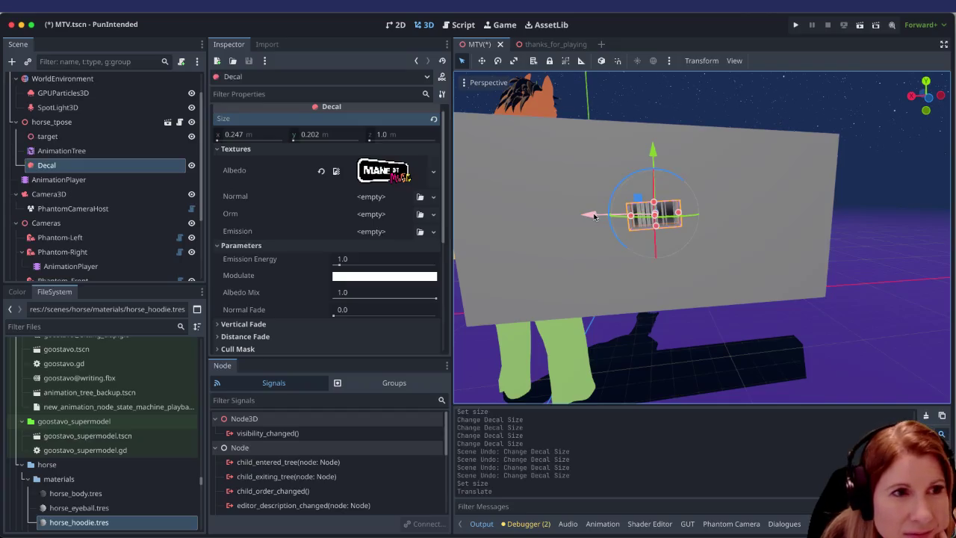
# Step: Set the decal's Size x to 5 m and Size y to 2 m
pyautogui.click(255, 136)
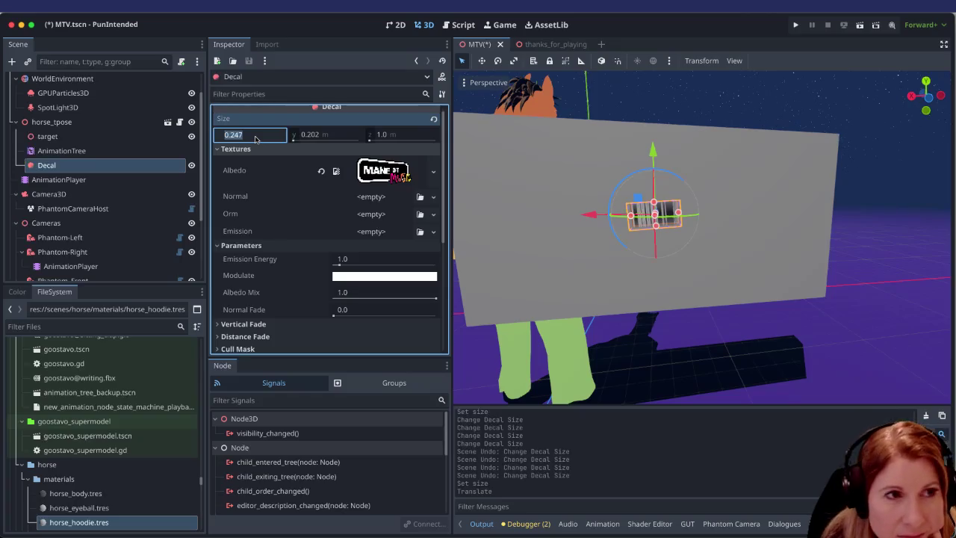
pyautogui.write('5')
pyautogui.press('Return')
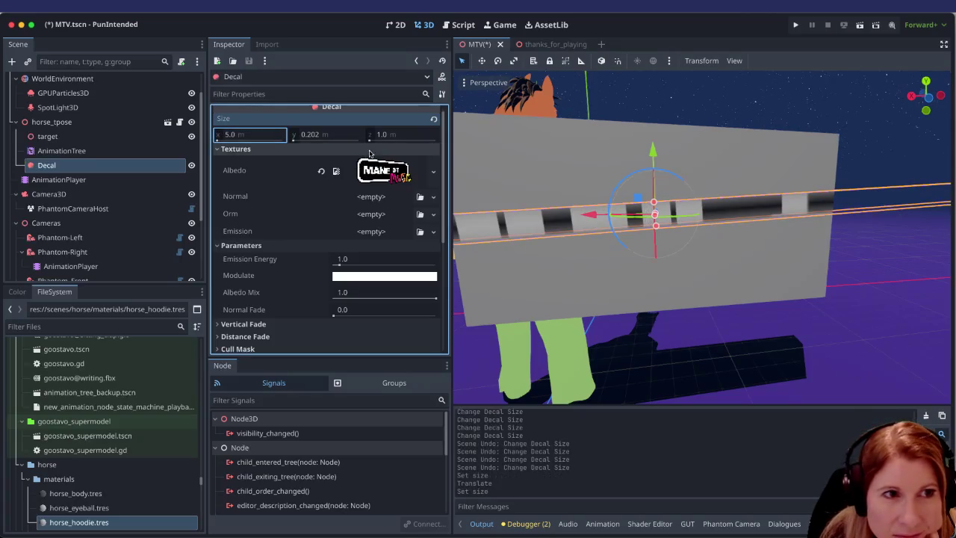
pyautogui.click(351, 138)
pyautogui.write('2')
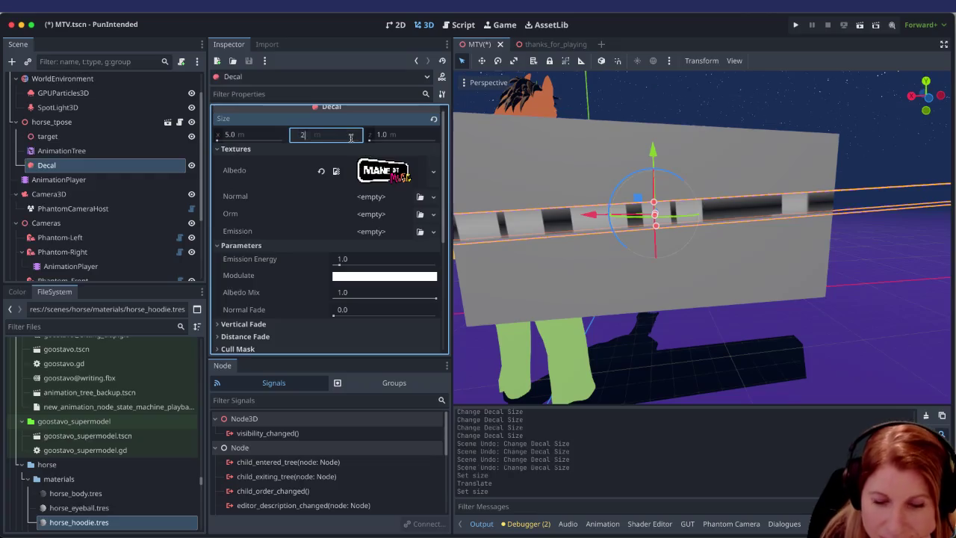
pyautogui.press('Return')
# Step: Tilt the decal about 3 degrees with the rotate gizmo, then select the CSGBox3D2 wall
pyautogui.scroll(-3, 654, 225)
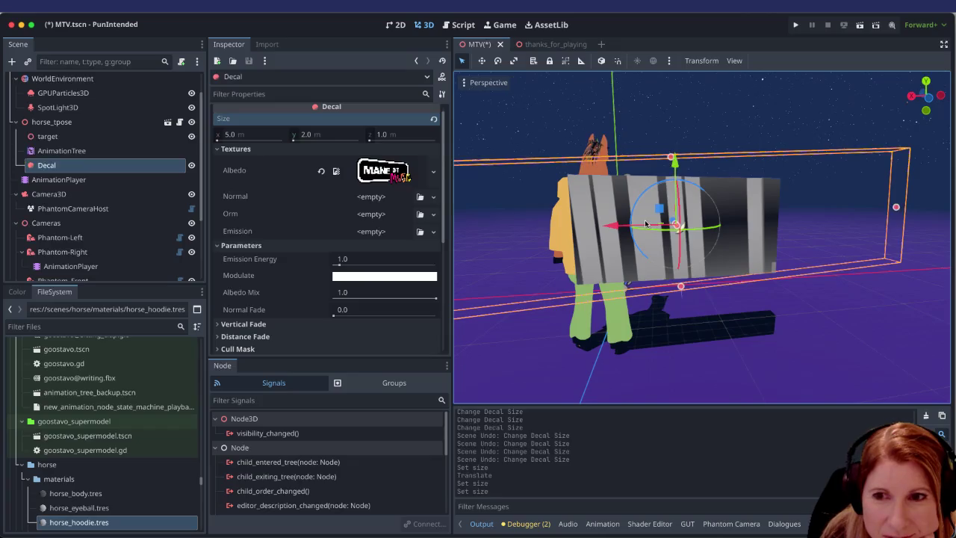
pyautogui.scroll(-2, 640, 223)
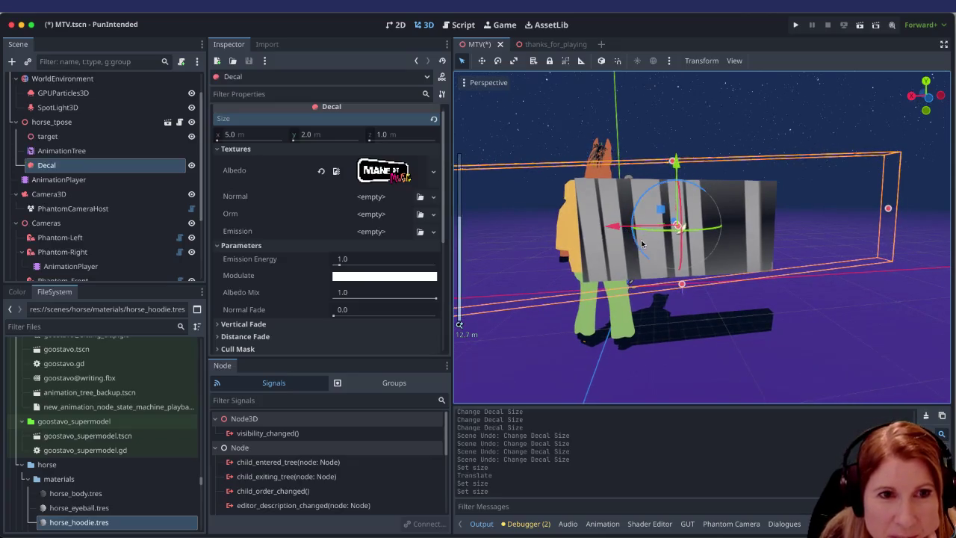
pyautogui.scroll(-2, 641, 244)
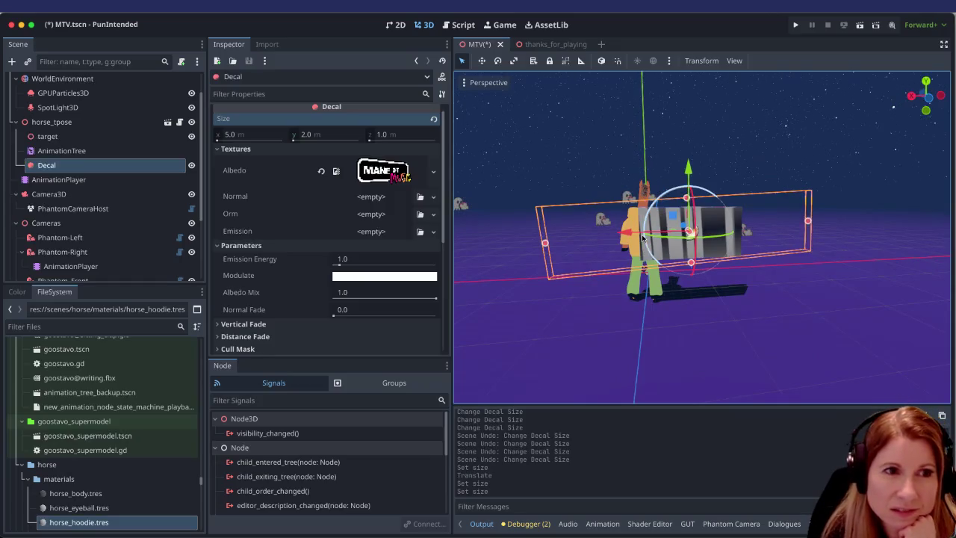
pyautogui.scroll(4, 691, 272)
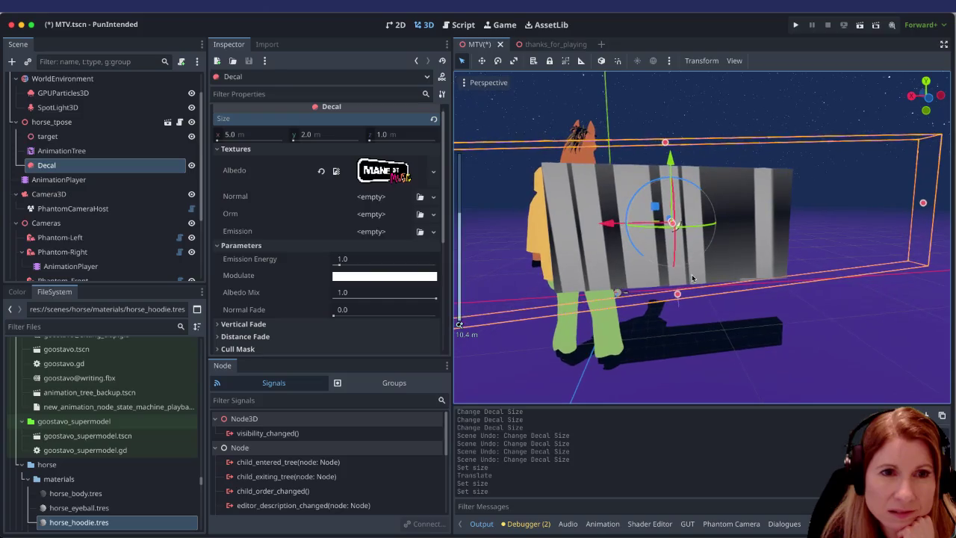
pyautogui.moveTo(641, 196); pyautogui.dragTo(639, 192)
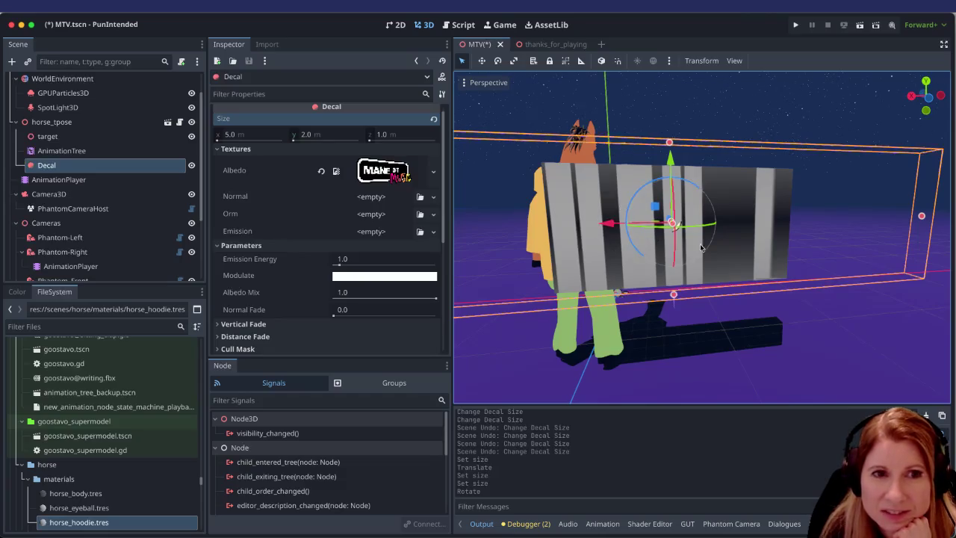
pyautogui.scroll(-5, 700, 250)
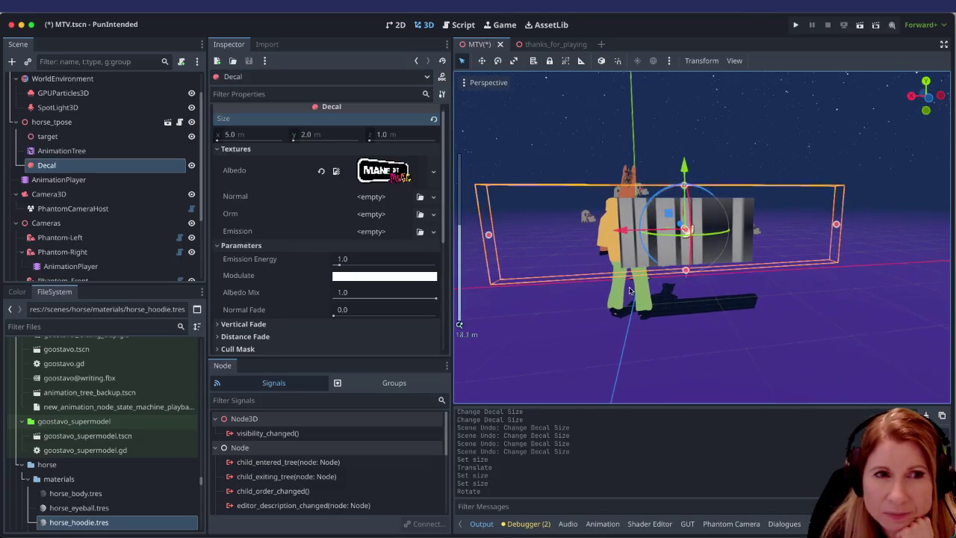
pyautogui.scroll(2, 630, 290)
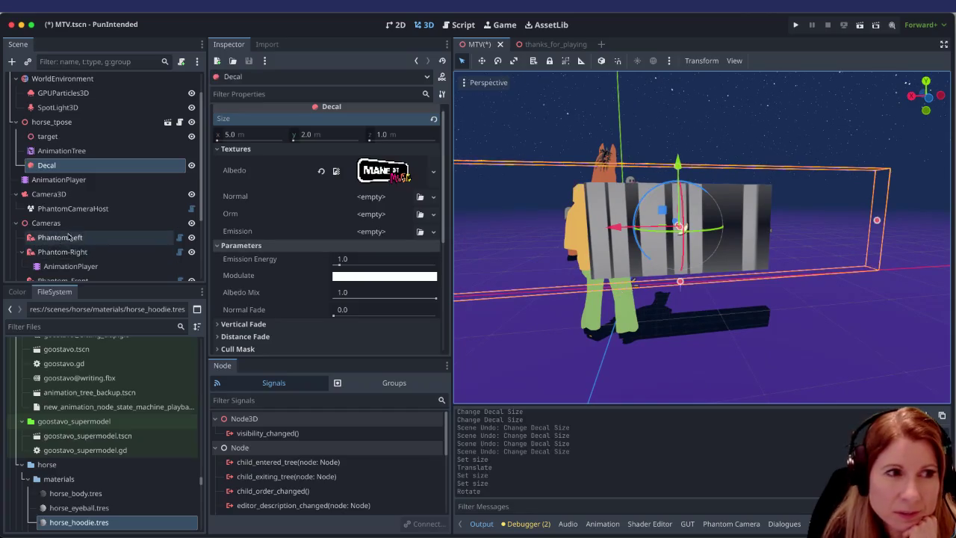
pyautogui.scroll(-3, 68, 237)
pyautogui.click(107, 271)
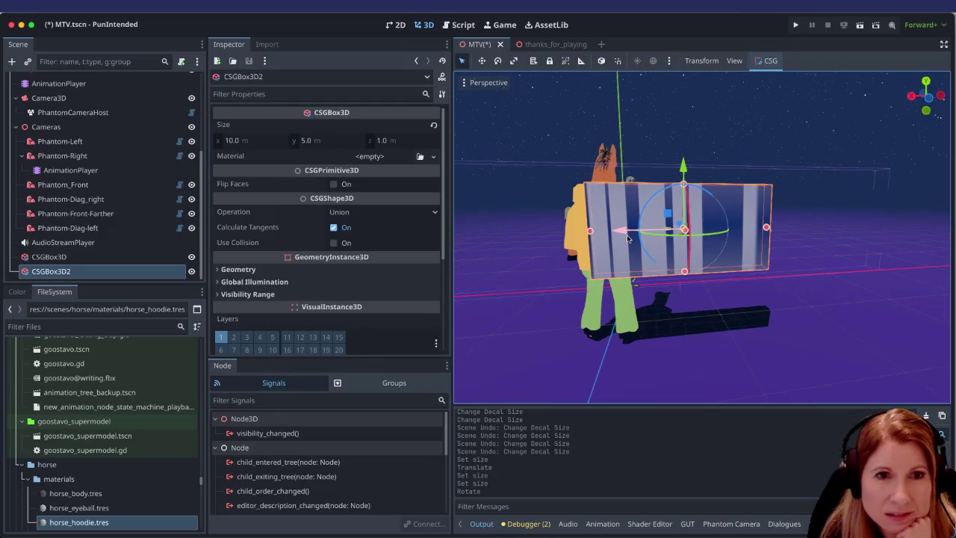
# Step: Set the CSGBox3D2 wall's Size x to 20 m and Size y to 10 m
pyautogui.click(236, 139)
pyautogui.write('20')
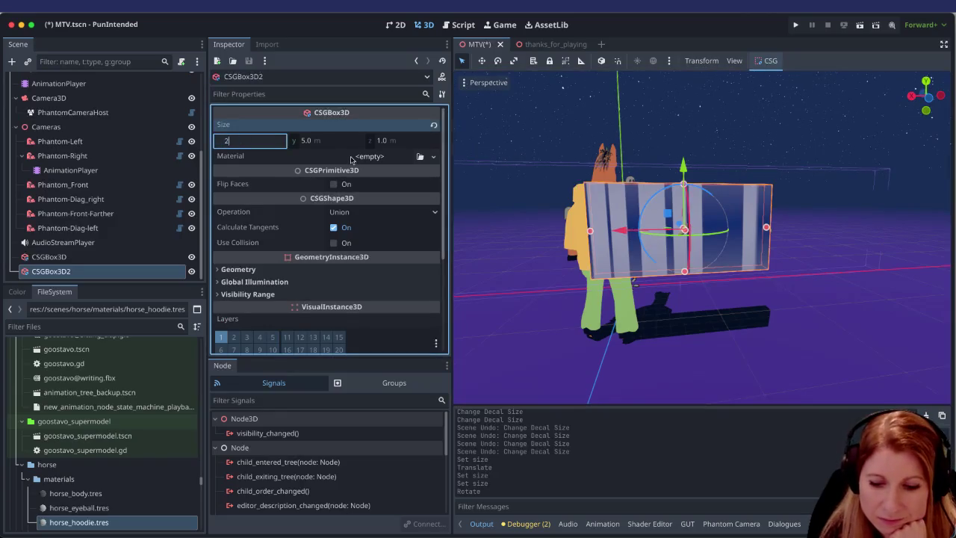
pyautogui.press('Return')
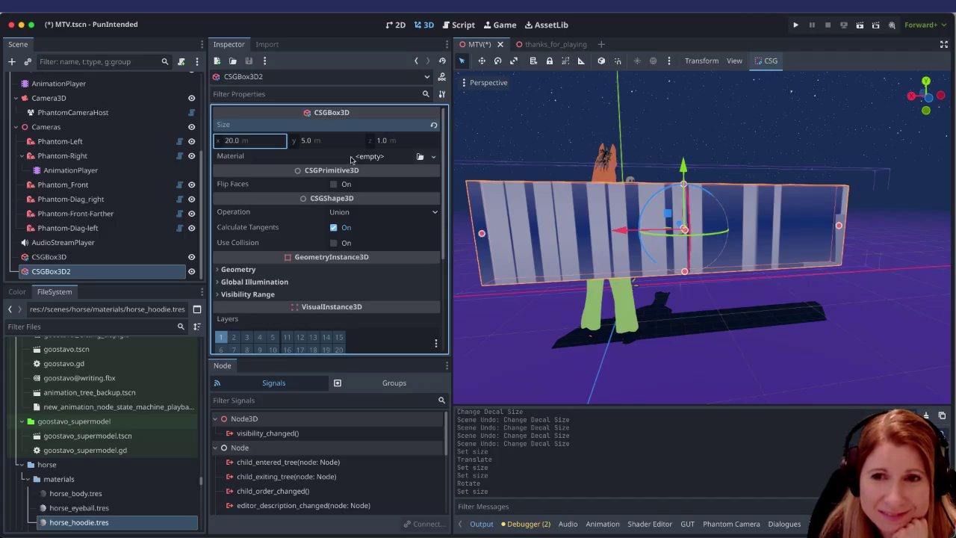
pyautogui.click(336, 140)
pyautogui.write('10')
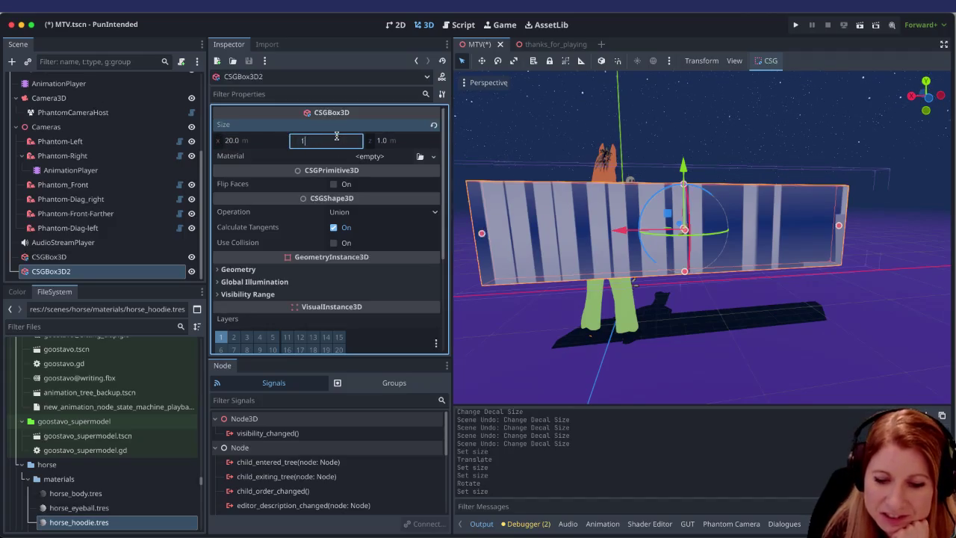
pyautogui.press('Return')
# Step: Briefly select the floor box, return to the wall, then select the Decal node
pyautogui.click(747, 316)
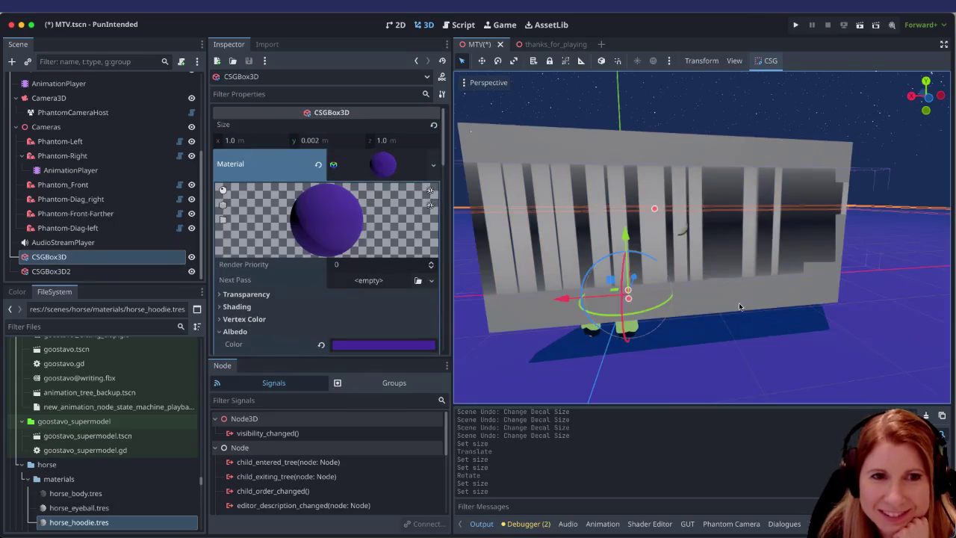
pyautogui.click(703, 237)
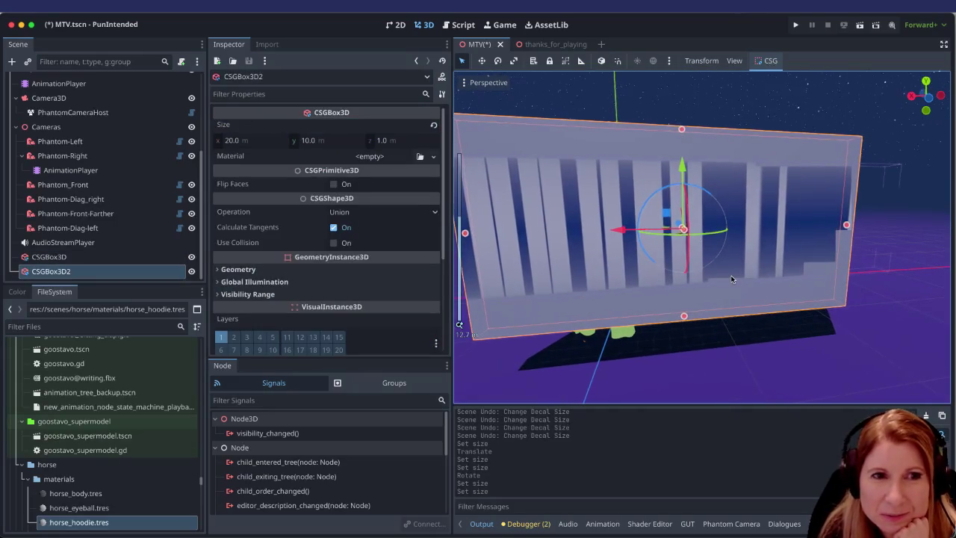
pyautogui.scroll(-5, 724, 275)
pyautogui.scroll(5, 724, 274)
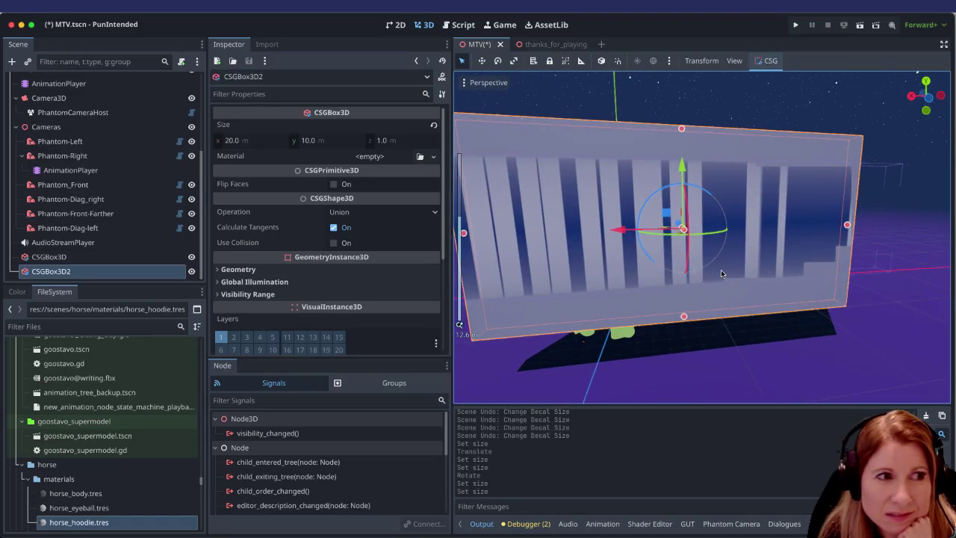
pyautogui.scroll(-2, 719, 271)
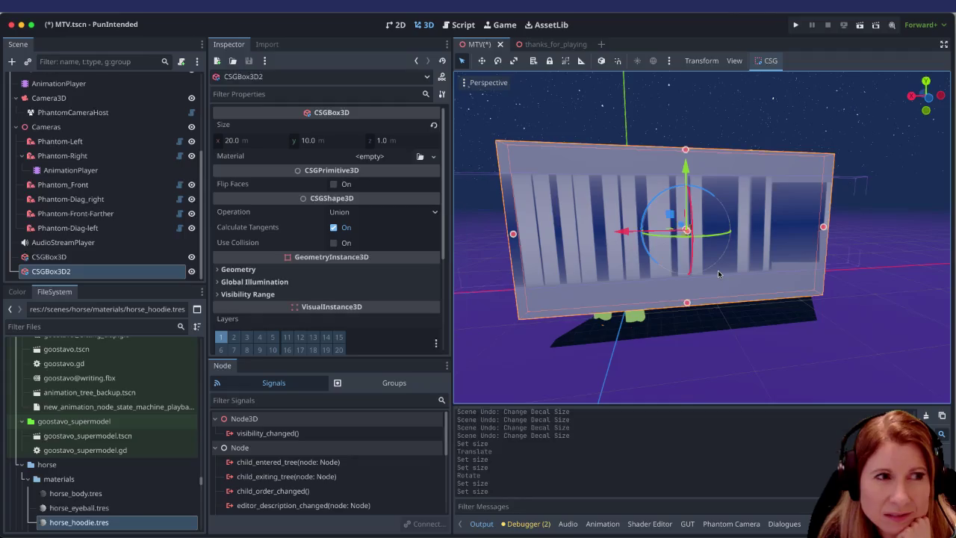
pyautogui.scroll(5, 100, 185)
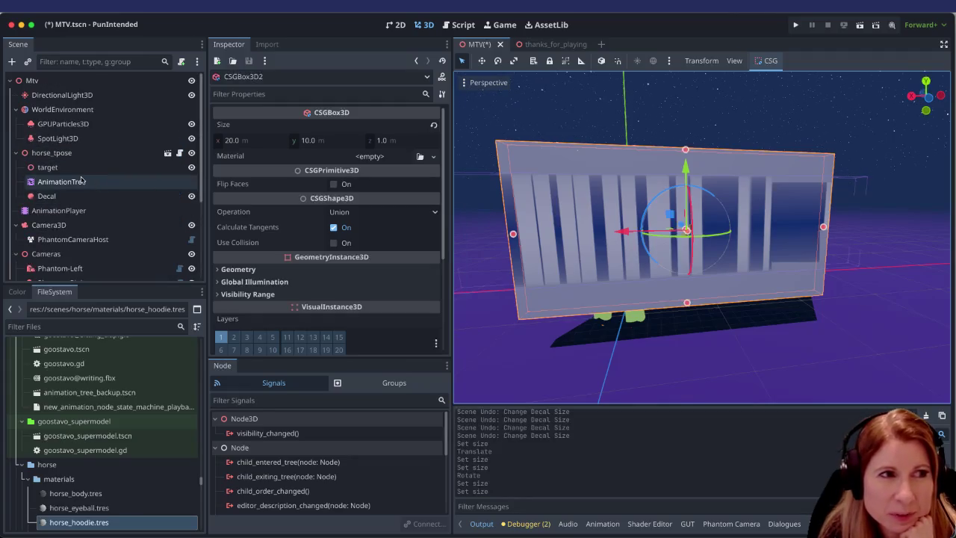
pyautogui.click(70, 196)
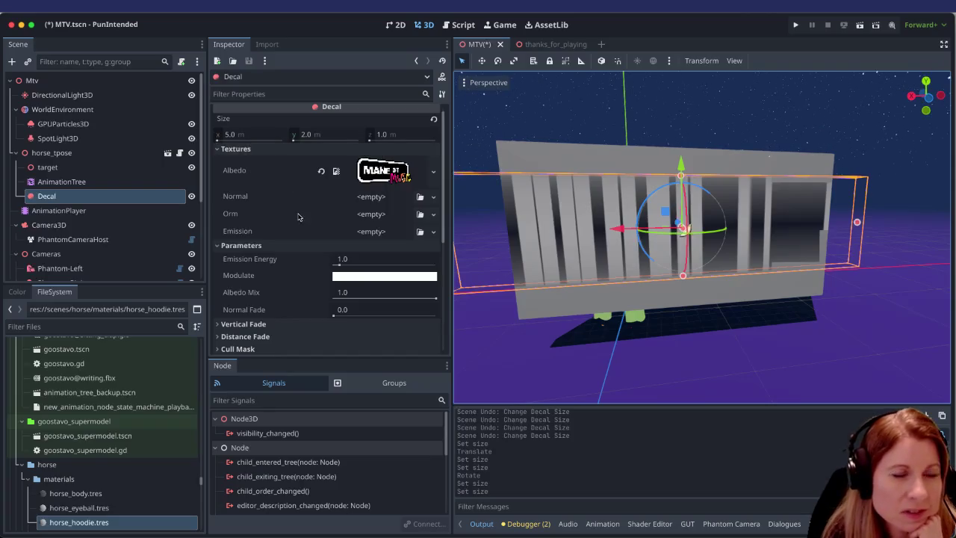
# Step: Expand the decal's Transform, then drag its side and top handles to about 2.92 × 2.10 m
pyautogui.scroll(1, 282, 182)
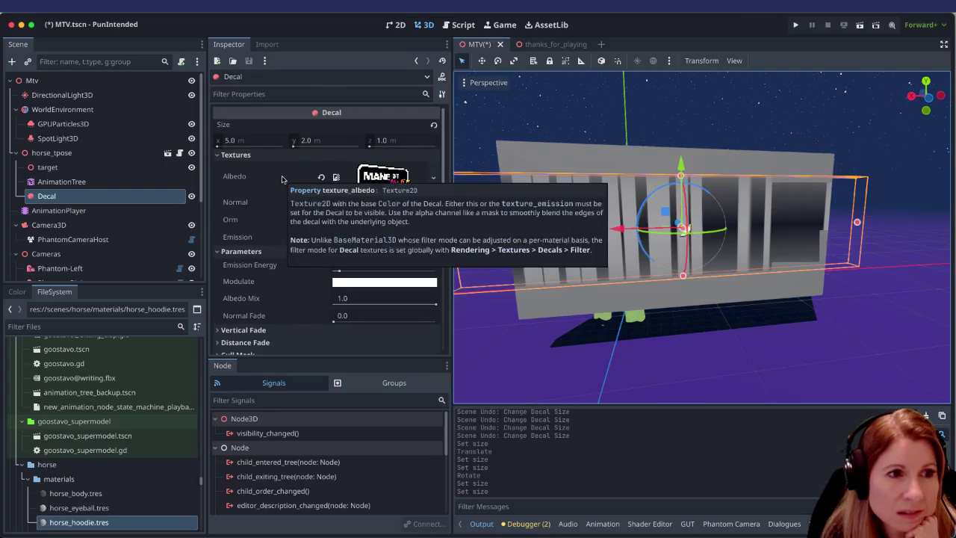
pyautogui.scroll(-5, 280, 183)
pyautogui.scroll(5, 284, 239)
pyautogui.scroll(-5, 284, 243)
pyautogui.click(221, 239)
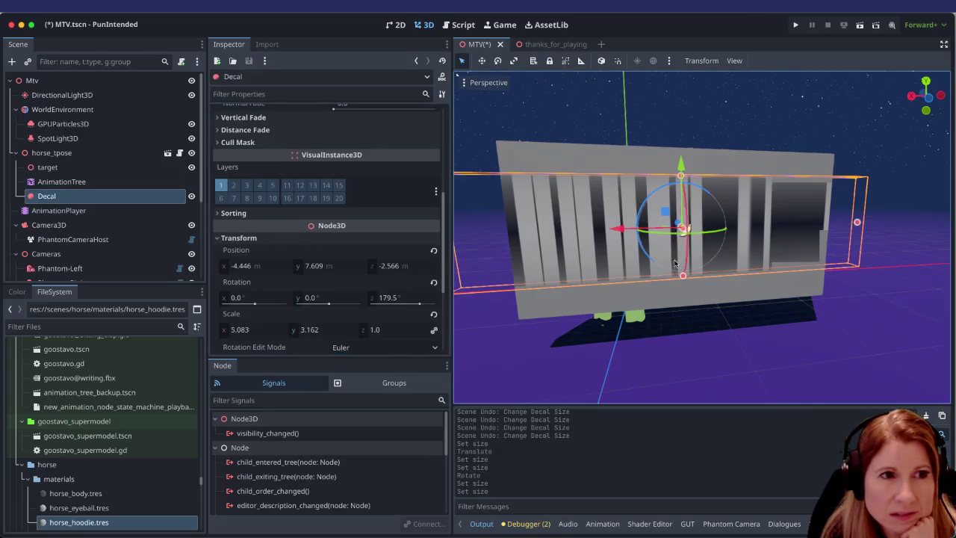
pyautogui.scroll(5, 679, 261)
pyautogui.scroll(-7, 657, 246)
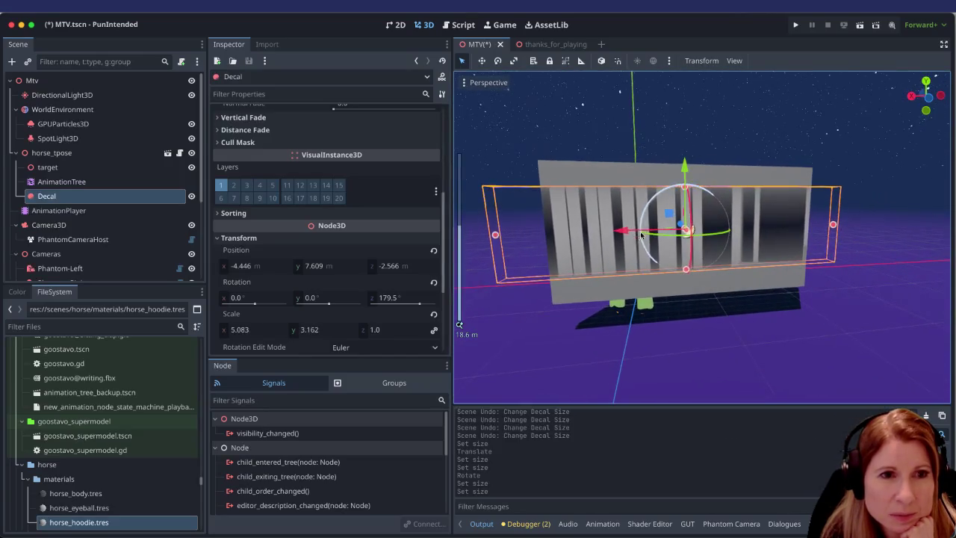
pyautogui.moveTo(497, 236)
pyautogui.mouseDown()
pyautogui.moveTo(572, 232)
pyautogui.moveTo(547, 232)
pyautogui.moveTo(567, 224)
pyautogui.mouseUp()
pyautogui.moveTo(834, 225); pyautogui.dragTo(763, 231)
pyautogui.moveTo(674, 187)
pyautogui.mouseDown()
pyautogui.moveTo(673, 173)
pyautogui.moveTo(674, 182)
pyautogui.mouseUp()
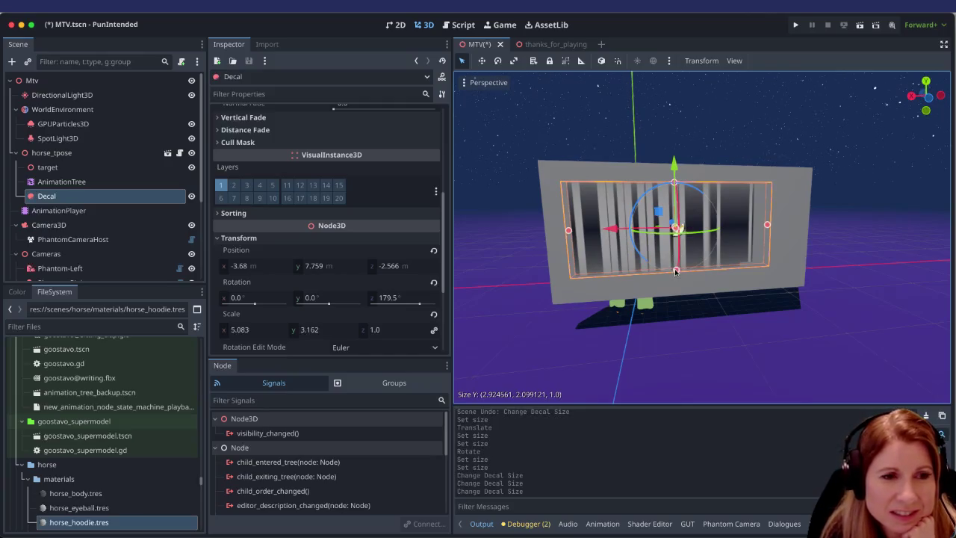
# Step: Revert the logo decal's scale to 1.0 on every axis and zoom in on the small decal
pyautogui.click(433, 314)
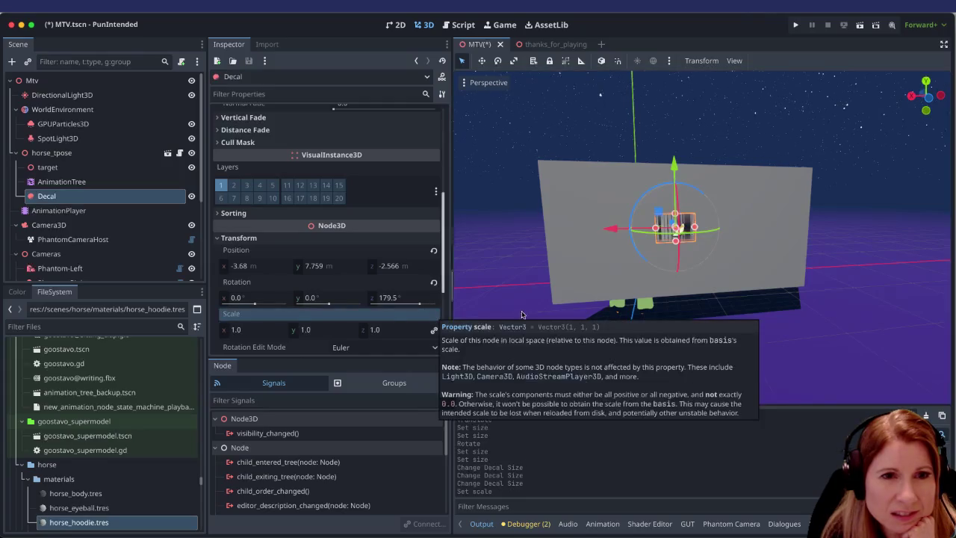
pyautogui.scroll(3, 739, 269)
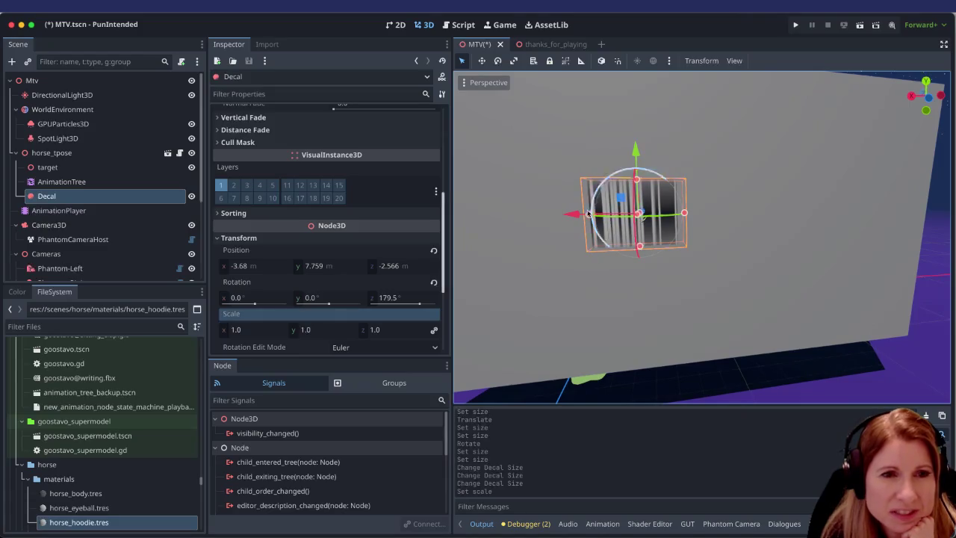
pyautogui.scroll(4, 374, 187)
pyautogui.scroll(2, 373, 187)
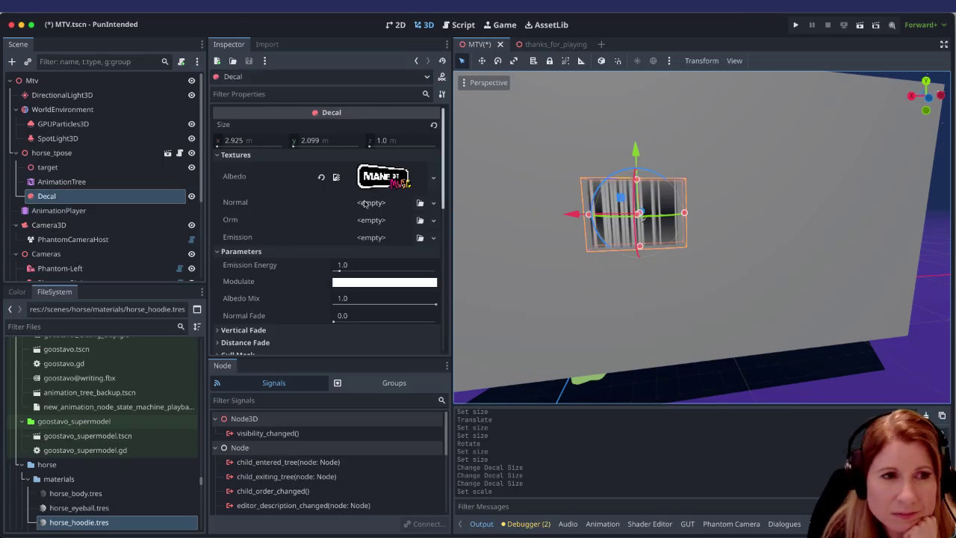
pyautogui.scroll(-10, 370, 199)
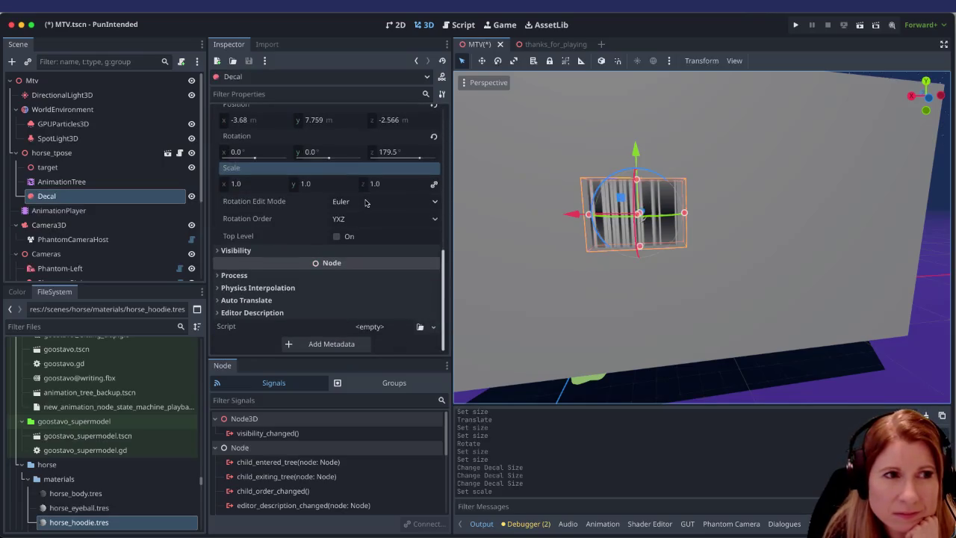
pyautogui.scroll(3, 366, 201)
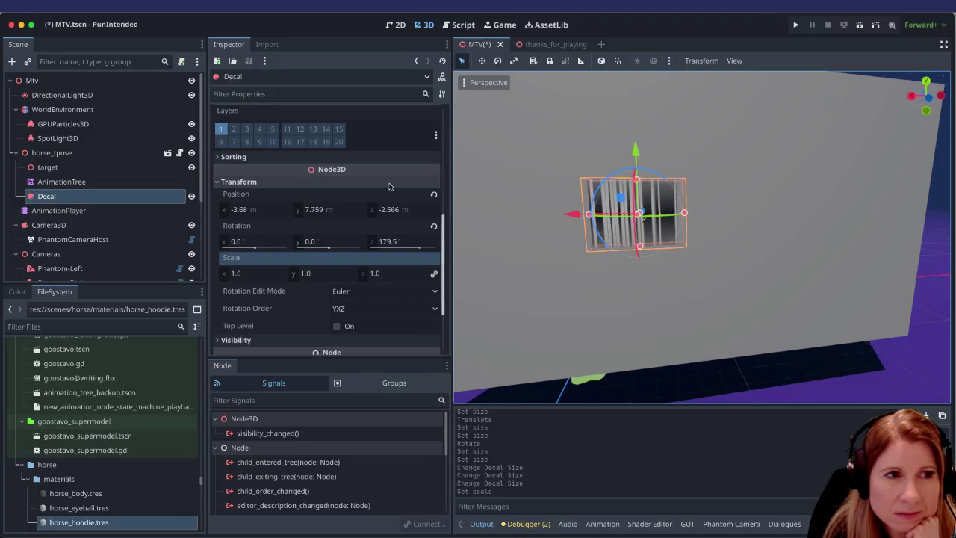
pyautogui.scroll(3, 702, 248)
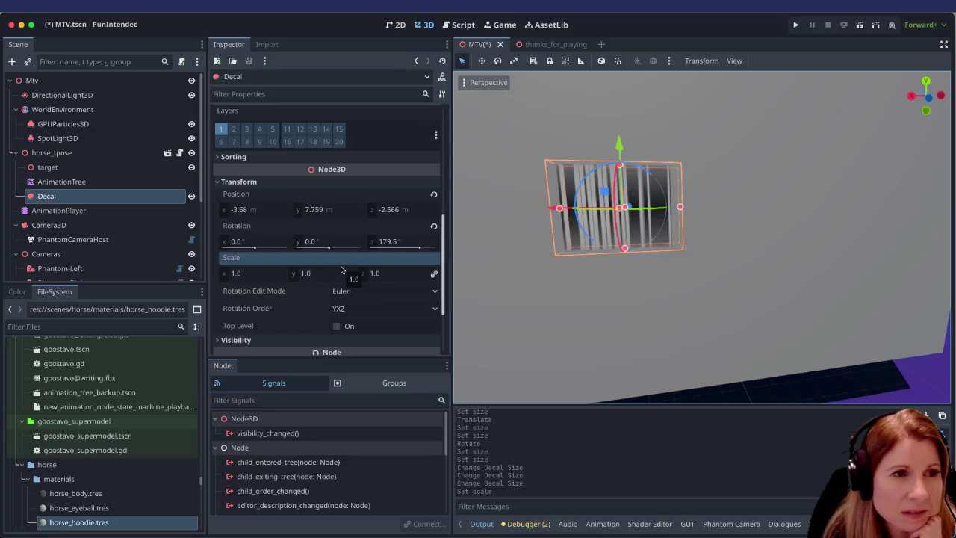
pyautogui.scroll(-3, 336, 269)
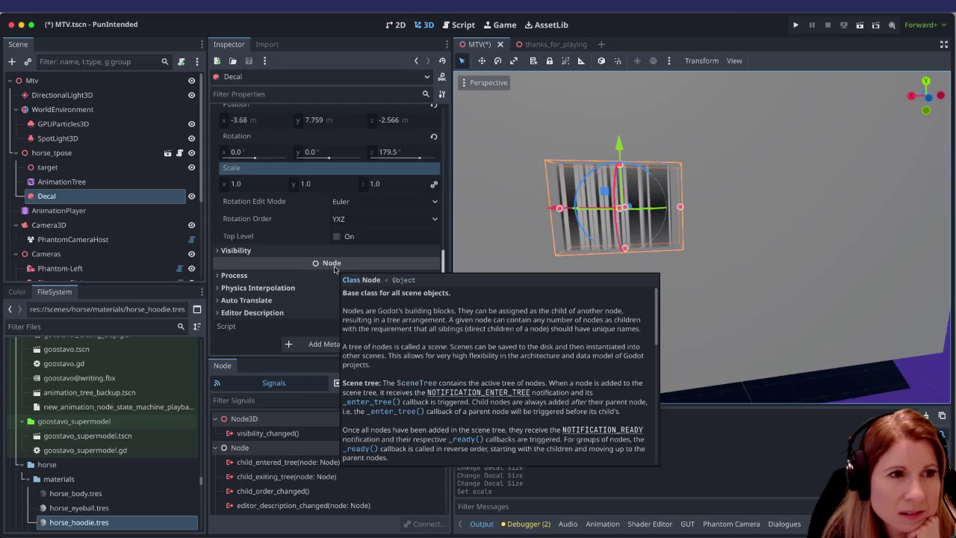
pyautogui.scroll(2, 361, 263)
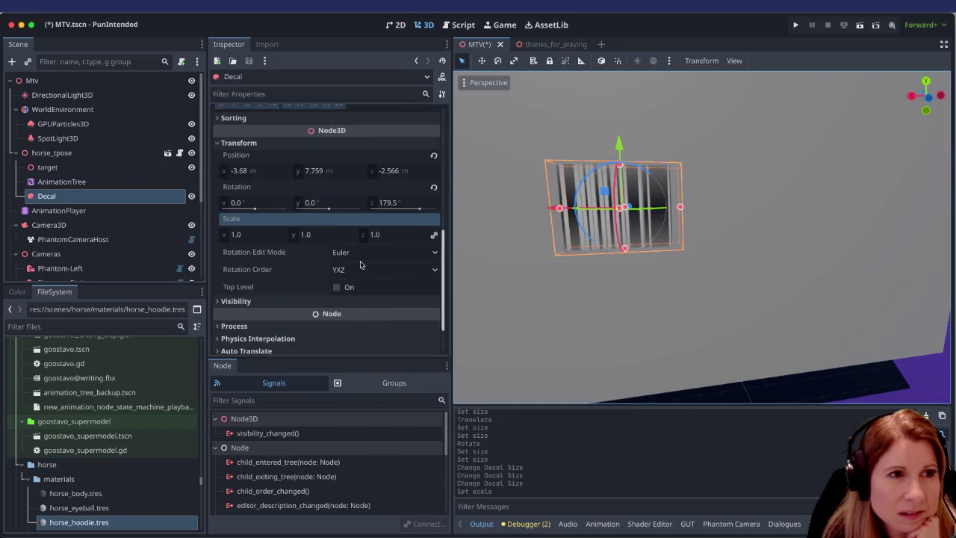
pyautogui.scroll(8, 360, 264)
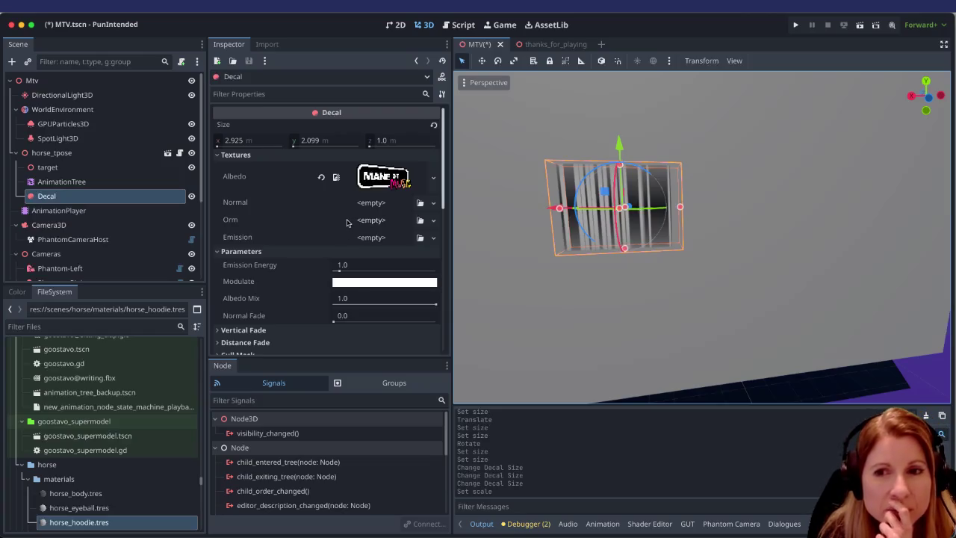
pyautogui.scroll(-4, 694, 240)
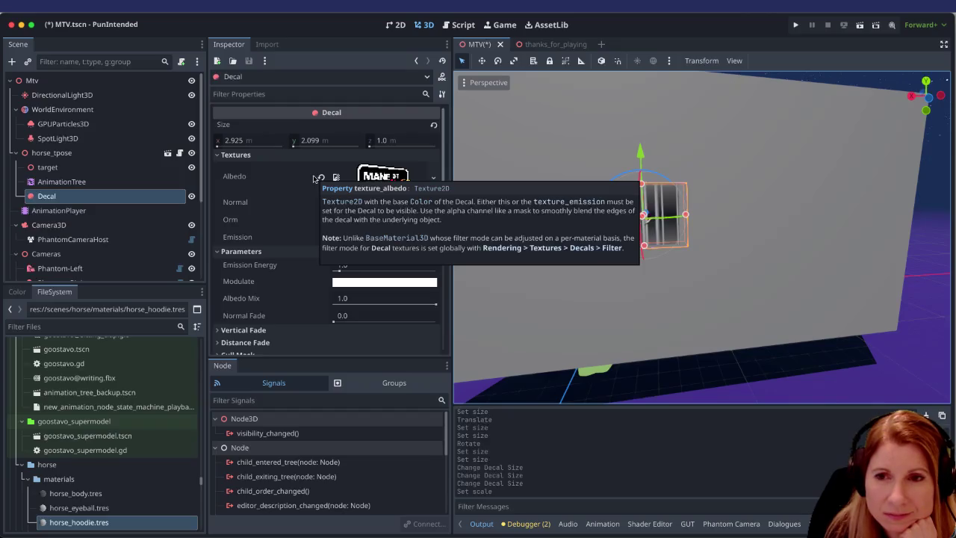
pyautogui.click(261, 140)
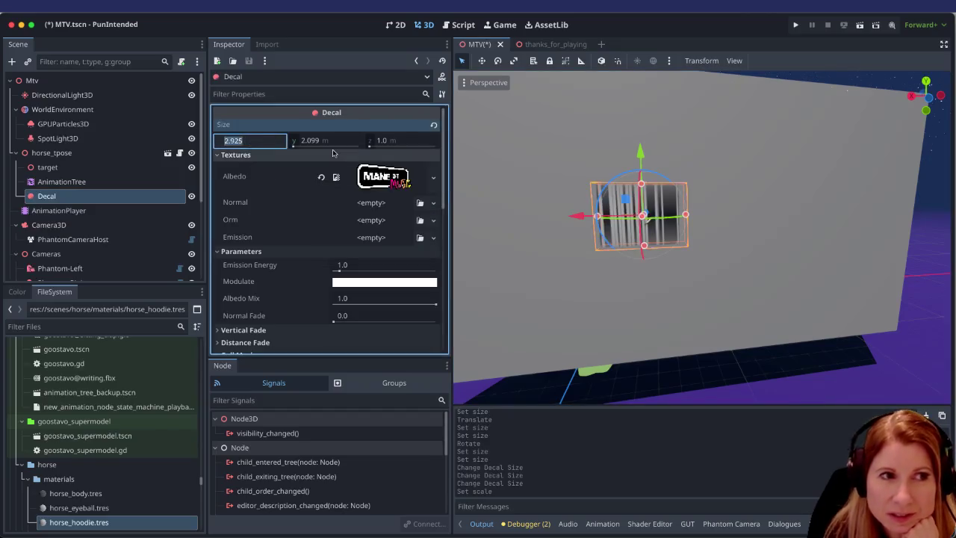
# Step: Set the logo decal's size to 4 m wide by 1 m tall, then orbit to view it
pyautogui.write('4')
pyautogui.press('Return')
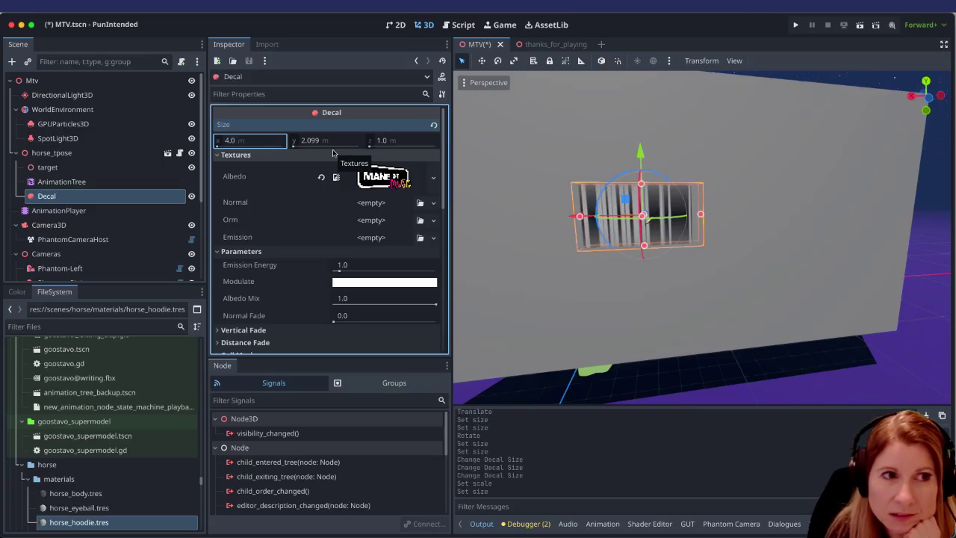
pyautogui.click(334, 142)
pyautogui.write('1')
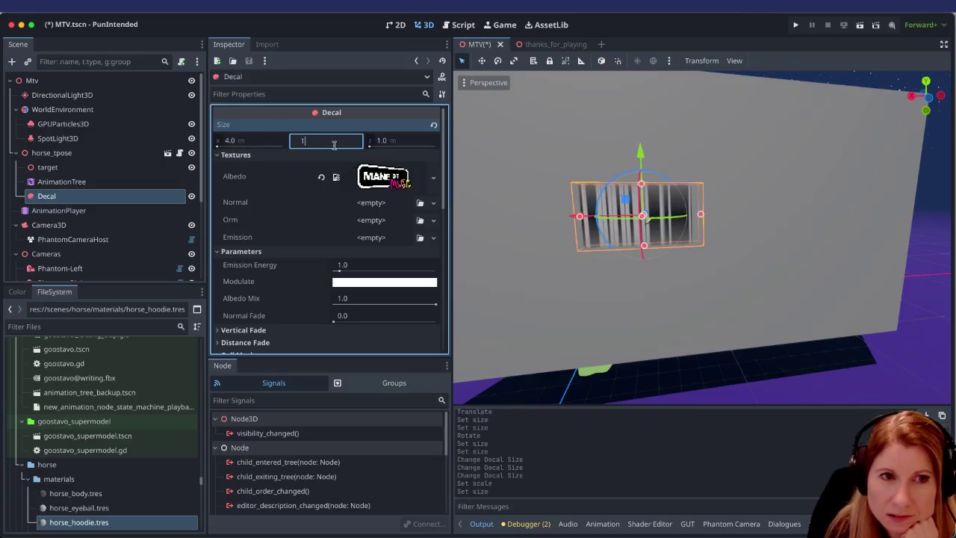
pyautogui.press('Return')
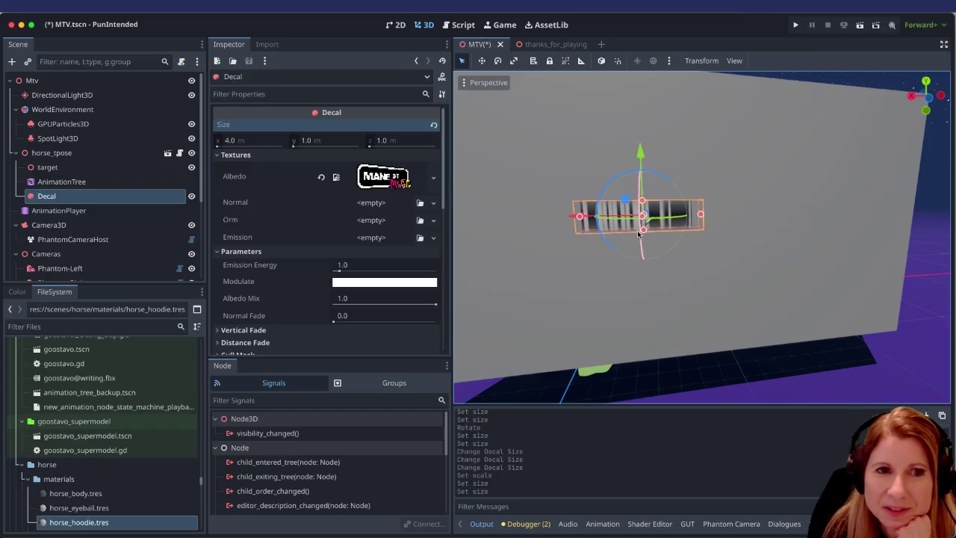
pyautogui.scroll(-3, 693, 222)
pyautogui.moveTo(692, 221)
pyautogui.mouseDown()
pyautogui.moveTo(475, 226)
pyautogui.moveTo(757, 224)
pyautogui.moveTo(762, 207)
pyautogui.moveTo(644, 182)
pyautogui.mouseUp()
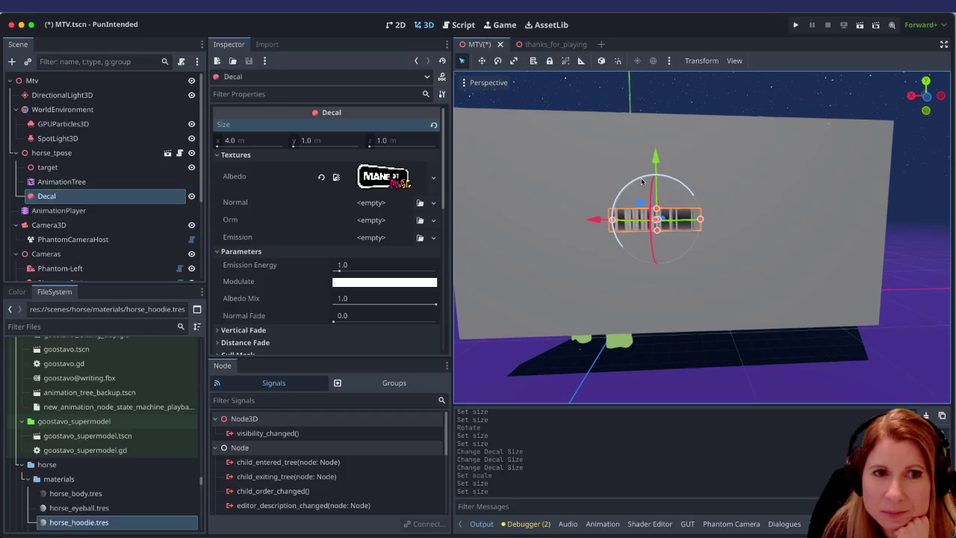
pyautogui.press('e')
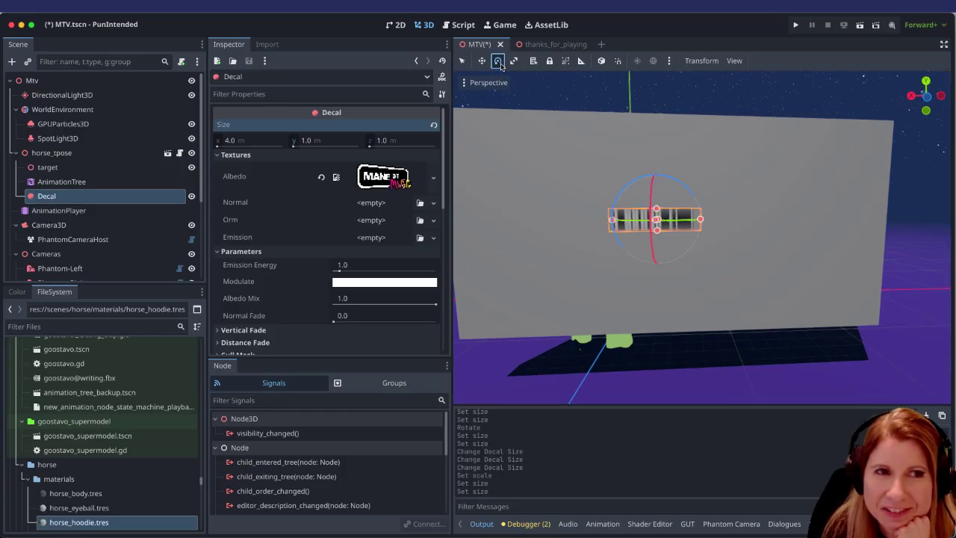
pyautogui.moveTo(650, 180)
pyautogui.mouseDown()
pyautogui.moveTo(544, 267)
pyautogui.moveTo(640, 330)
pyautogui.moveTo(673, 314)
pyautogui.moveTo(683, 295)
pyautogui.moveTo(676, 284)
pyautogui.mouseUp()
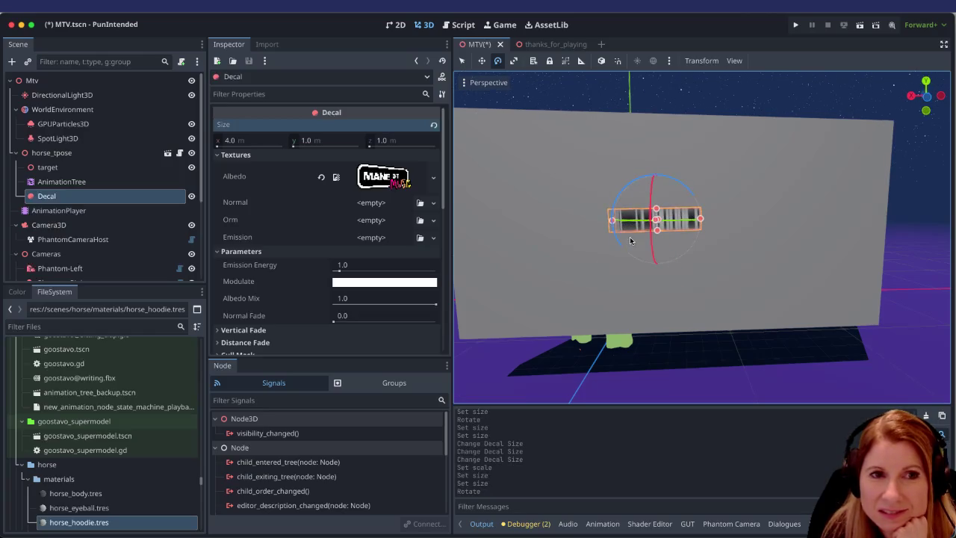
pyautogui.moveTo(620, 243); pyautogui.dragTo(618, 248)
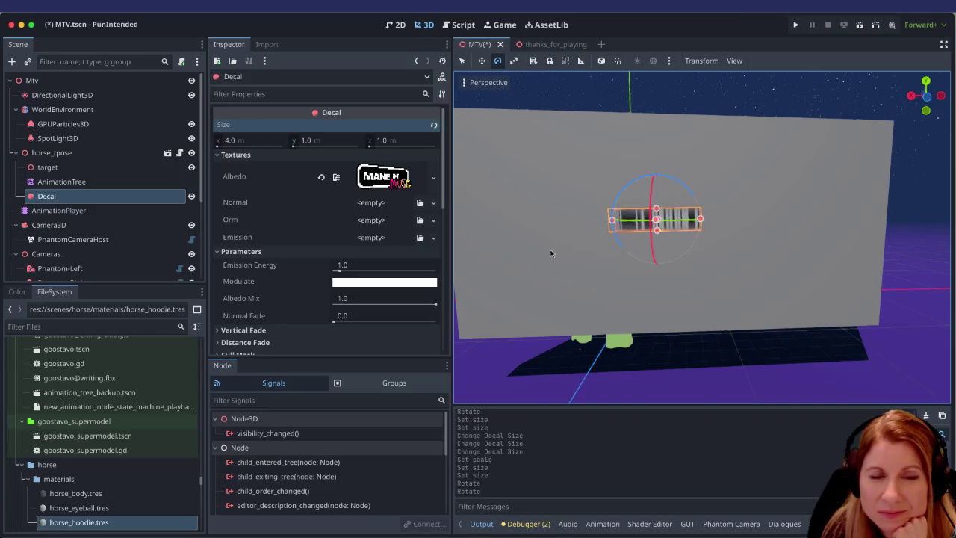
pyautogui.click(569, 240)
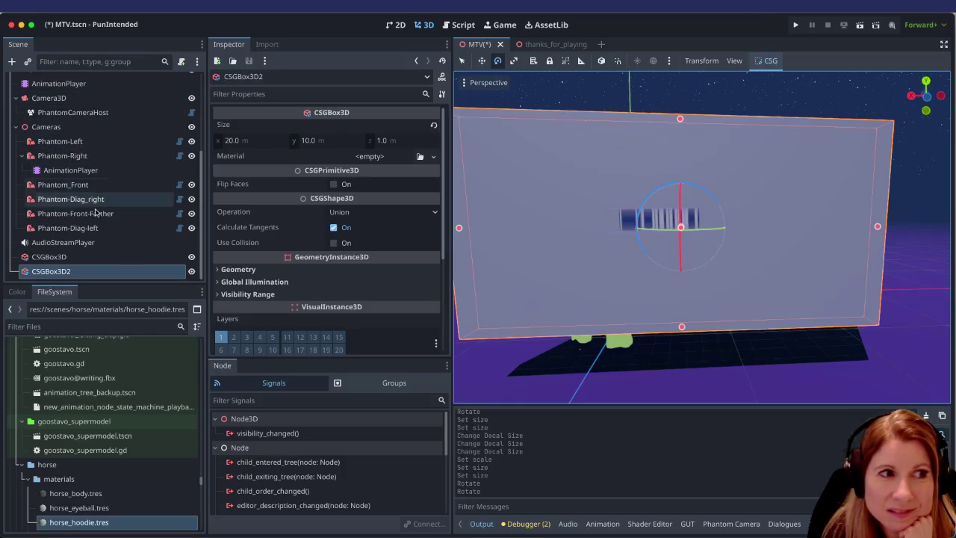
pyautogui.scroll(1, 95, 224)
pyautogui.scroll(5, 96, 217)
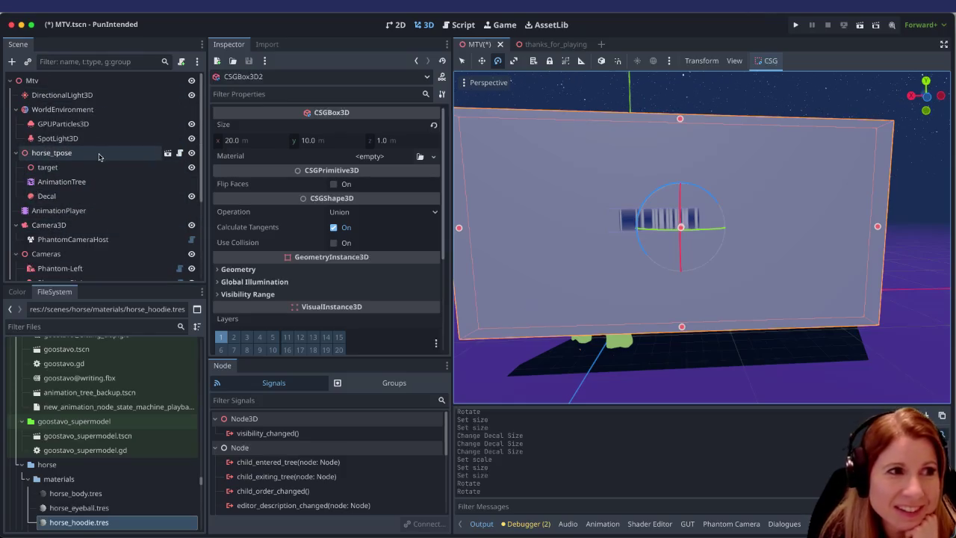
pyautogui.click(46, 195)
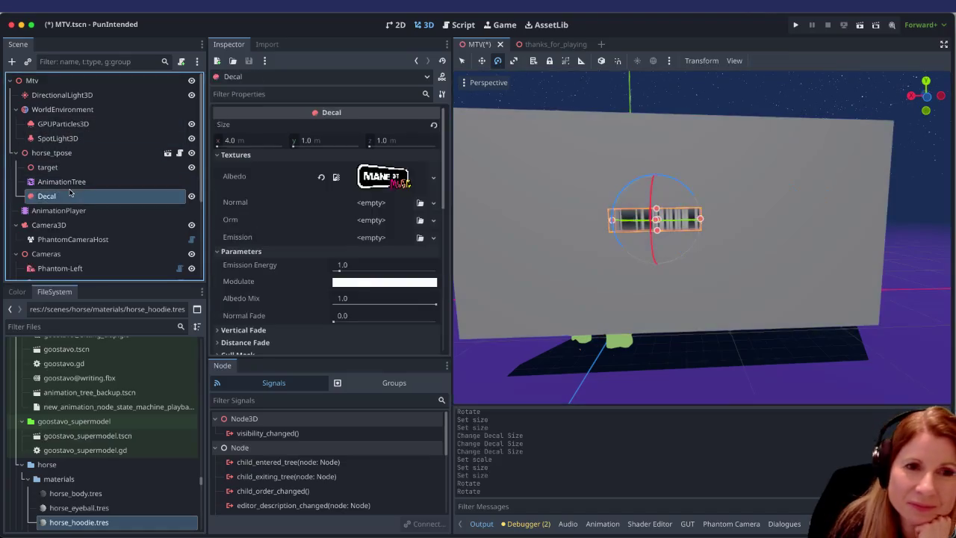
pyautogui.scroll(3, 583, 210)
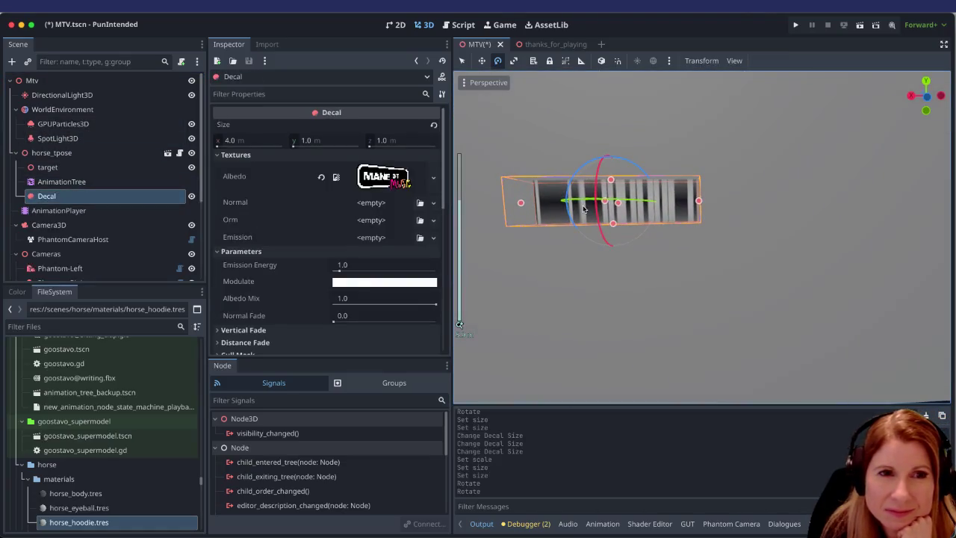
pyautogui.scroll(-3, 709, 253)
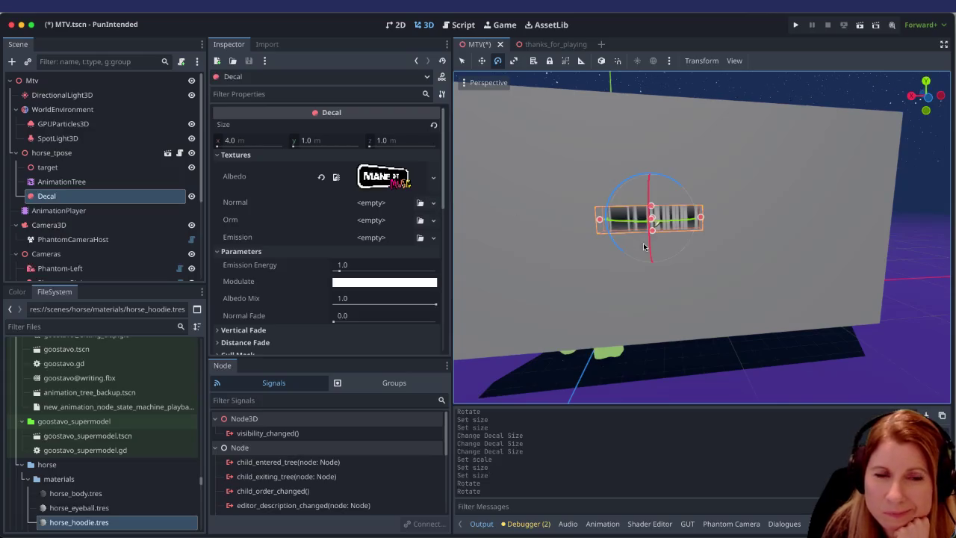
pyautogui.scroll(-2, 644, 247)
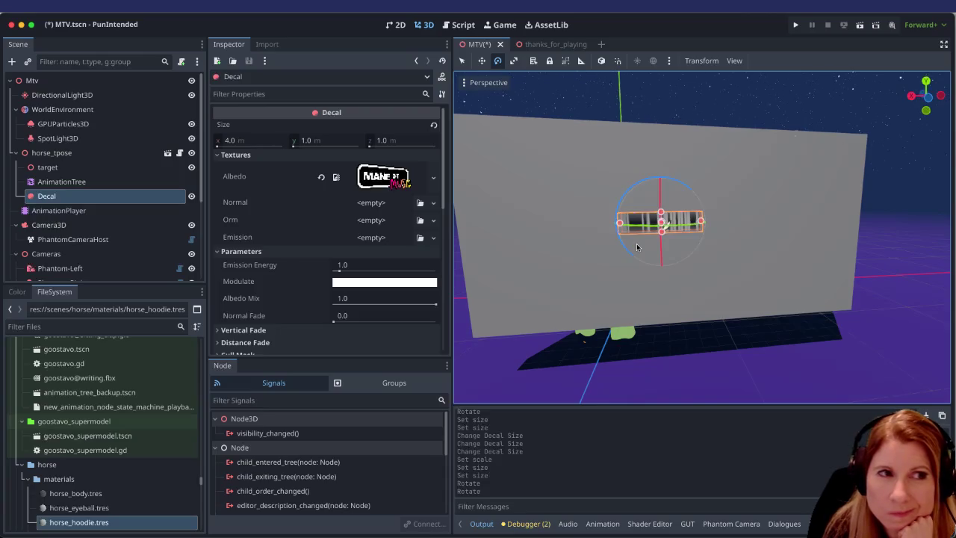
pyautogui.click(247, 140)
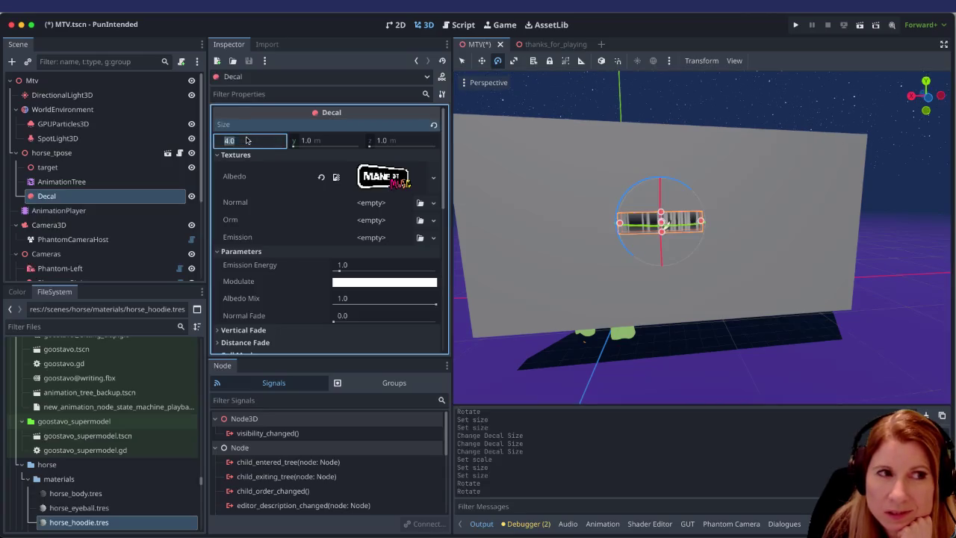
pyautogui.click(582, 196)
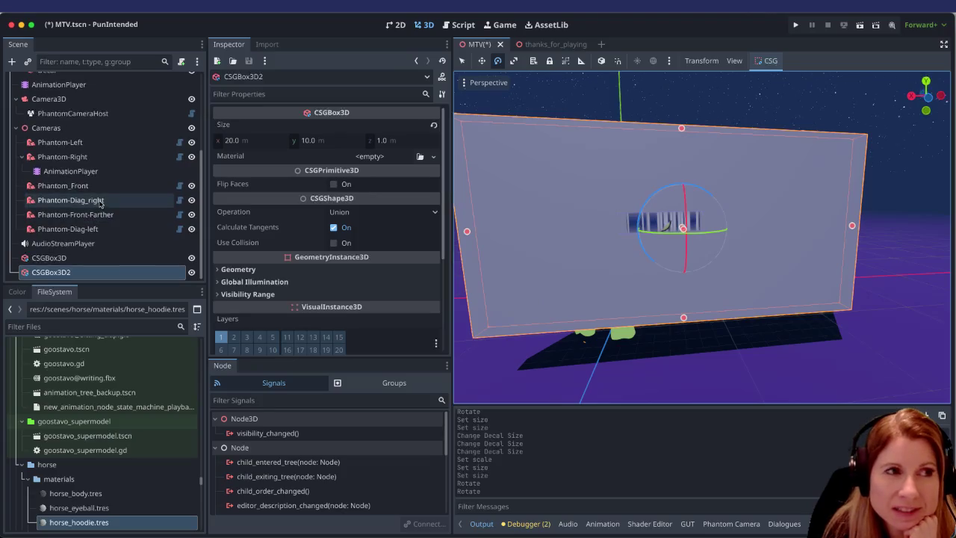
pyautogui.scroll(3, 100, 201)
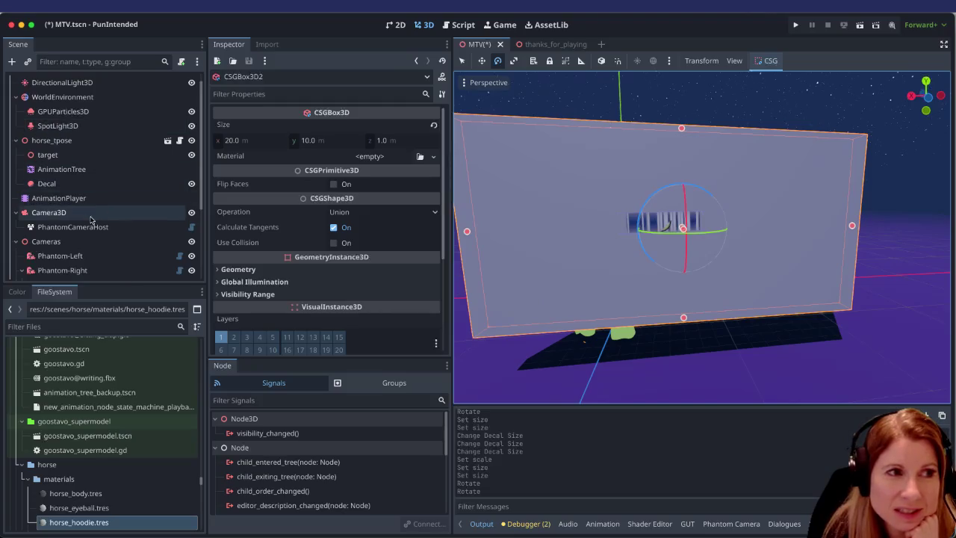
pyautogui.scroll(1, 87, 181)
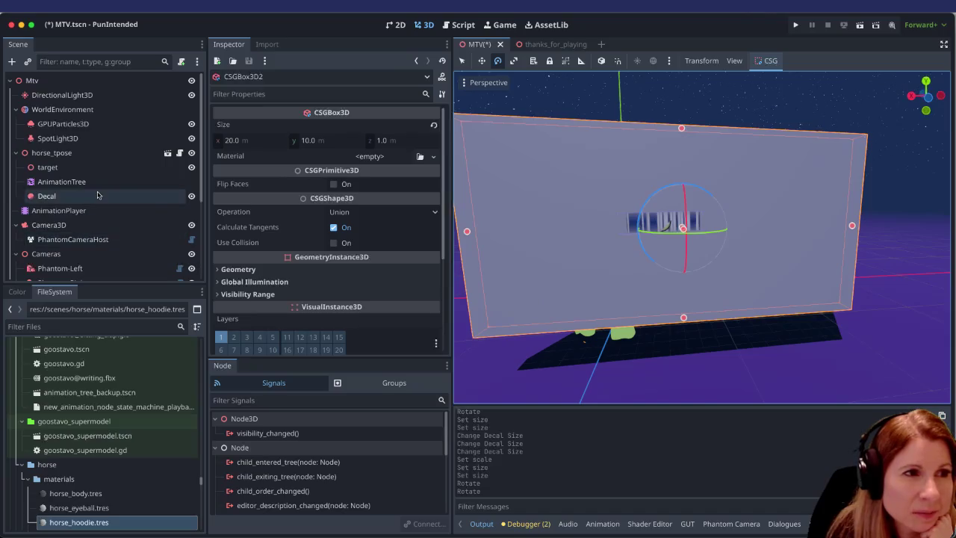
pyautogui.click(97, 196)
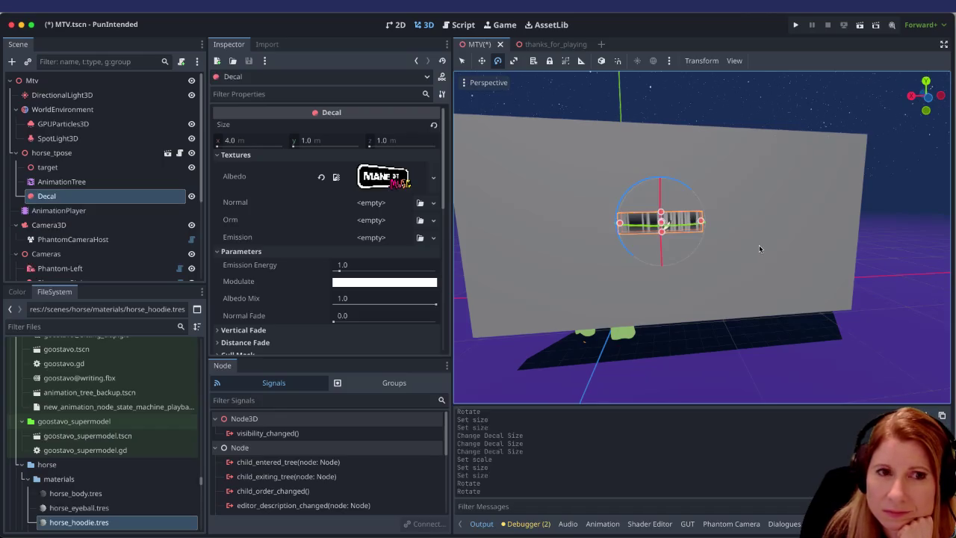
pyautogui.scroll(-2, 759, 245)
pyautogui.moveTo(785, 262)
pyautogui.mouseDown()
pyautogui.moveTo(698, 269)
pyautogui.moveTo(665, 298)
pyautogui.moveTo(572, 262)
pyautogui.moveTo(638, 239)
pyautogui.moveTo(857, 243)
pyautogui.moveTo(704, 221)
pyautogui.mouseUp()
pyautogui.scroll(-1, 856, 244)
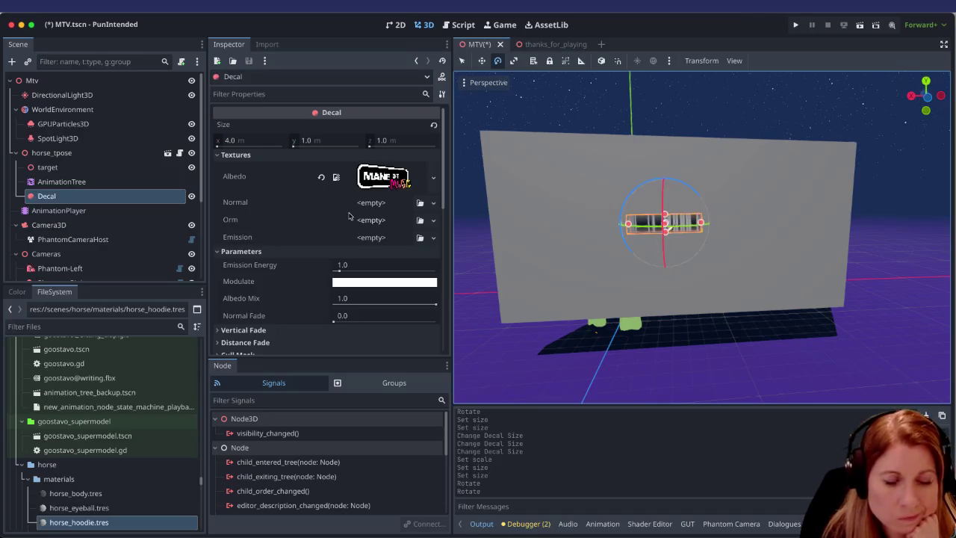
pyautogui.scroll(-2, 345, 220)
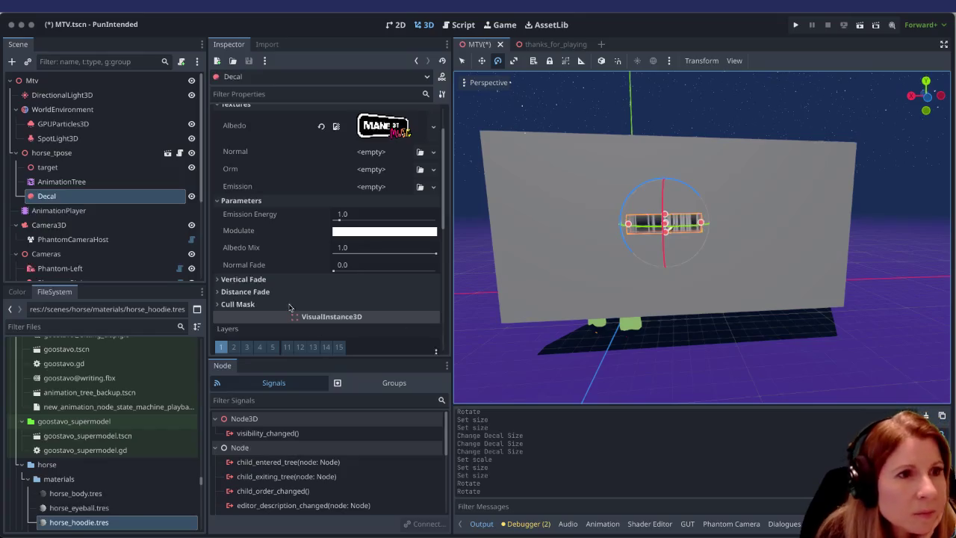
pyautogui.scroll(2, 269, 237)
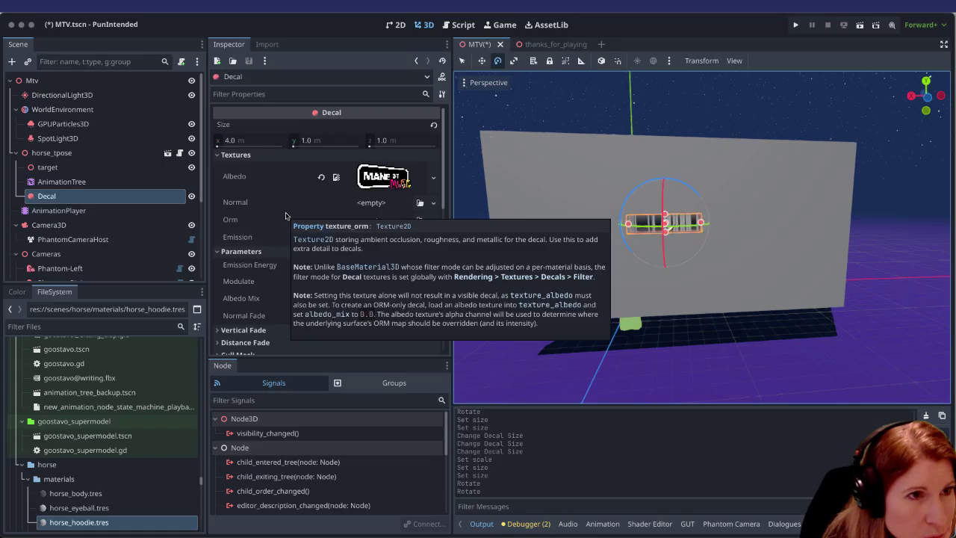
pyautogui.click(433, 124)
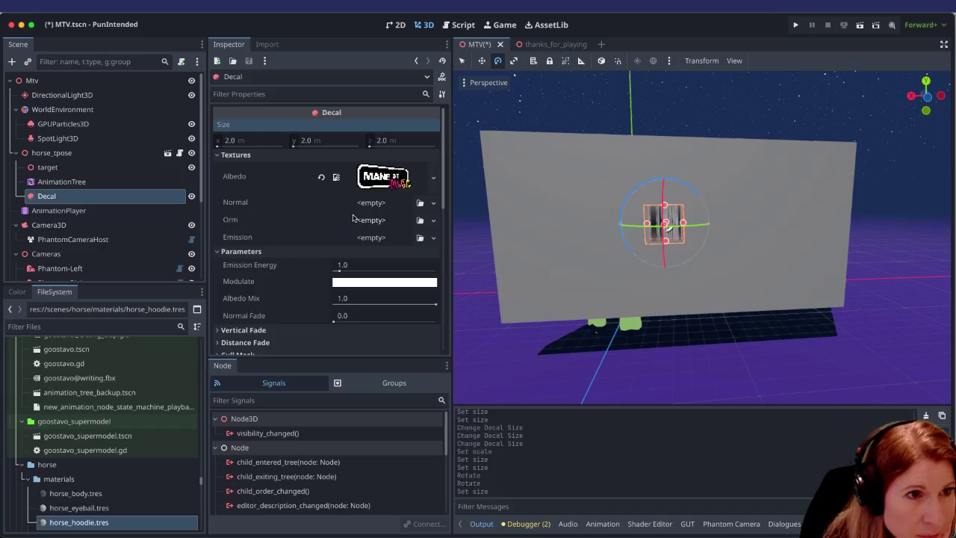
# Step: Revert the logo decal's position to the origin and orbit toward the wall
pyautogui.scroll(-10, 354, 217)
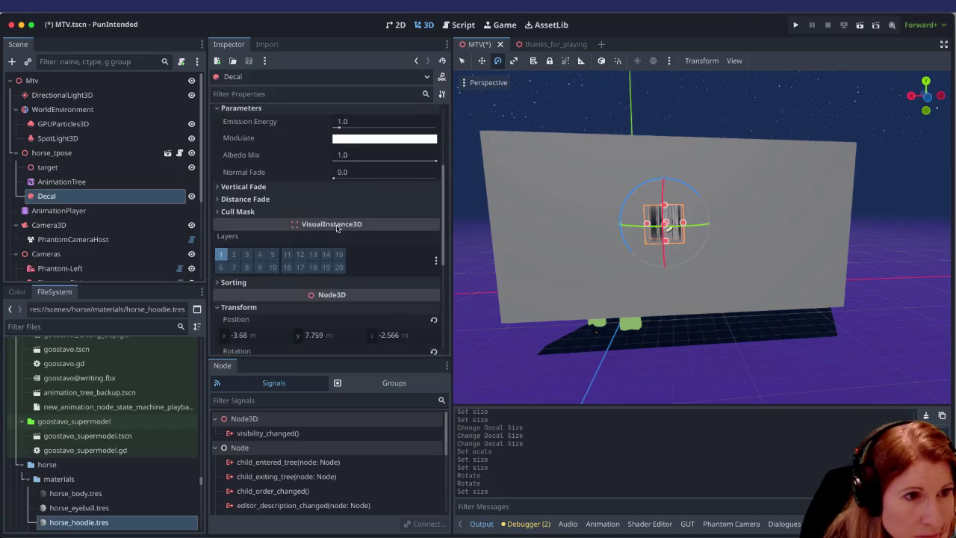
pyautogui.scroll(3, 253, 168)
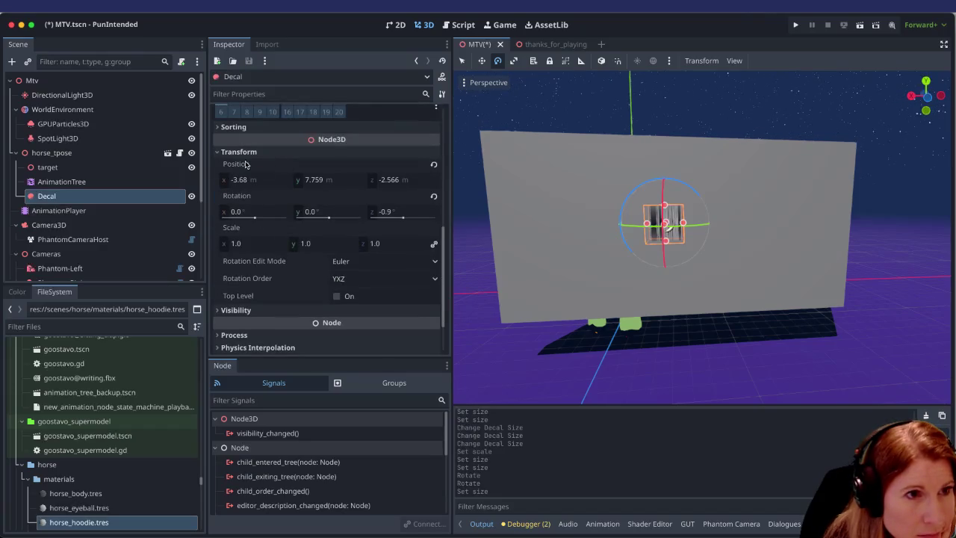
pyautogui.click(433, 165)
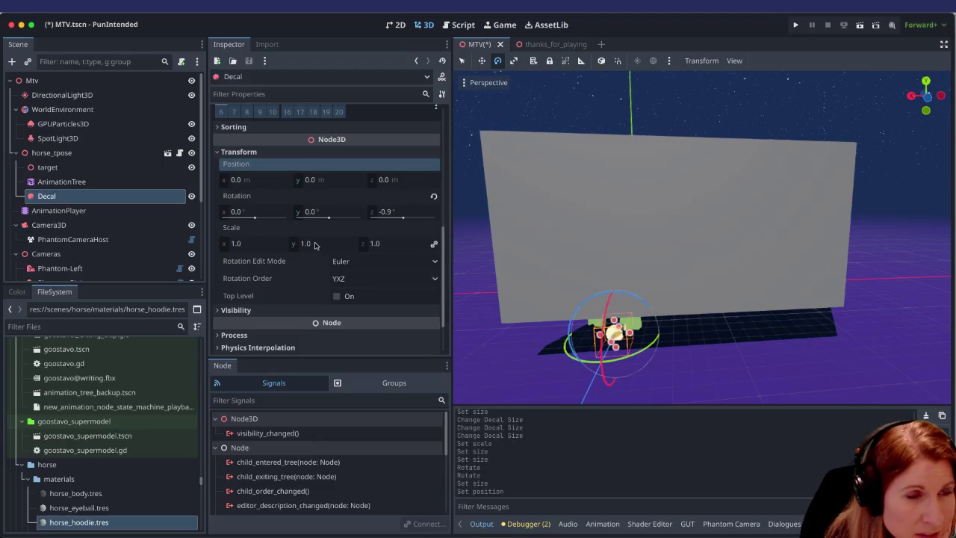
pyautogui.scroll(1, 687, 377)
pyautogui.moveTo(687, 377)
pyautogui.mouseDown()
pyautogui.moveTo(747, 370)
pyautogui.moveTo(672, 366)
pyautogui.mouseUp()
# Step: Move the decal up and back onto the wall face at 0.0, 4.852, -3.011 m
pyautogui.click(461, 61)
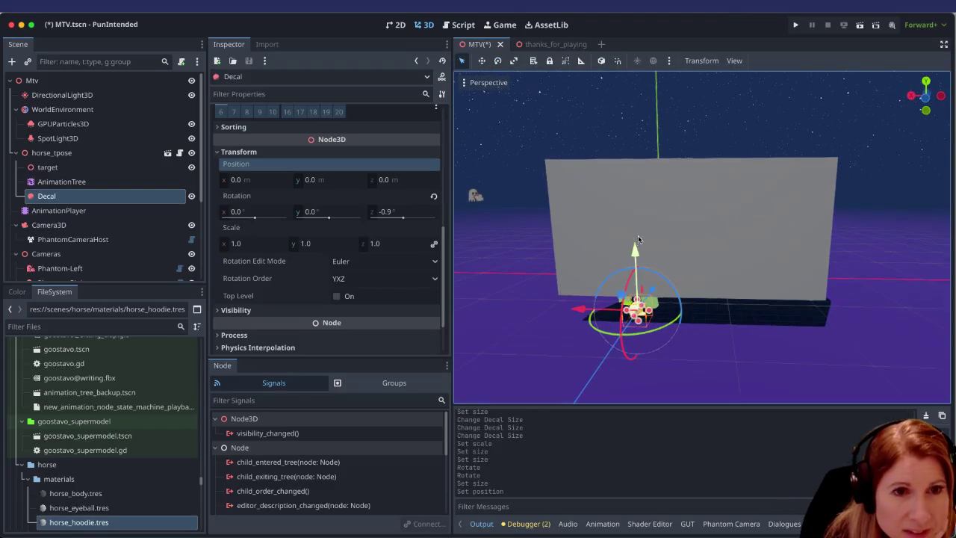
pyautogui.moveTo(636, 249)
pyautogui.mouseDown()
pyautogui.moveTo(624, 169)
pyautogui.moveTo(629, 262)
pyautogui.moveTo(776, 228)
pyautogui.moveTo(747, 227)
pyautogui.moveTo(648, 270)
pyautogui.moveTo(796, 228)
pyautogui.moveTo(739, 299)
pyautogui.mouseUp()
pyautogui.scroll(2, 649, 269)
pyautogui.scroll(-4, 649, 269)
pyautogui.moveTo(657, 267); pyautogui.dragTo(649, 267)
pyautogui.moveTo(776, 340)
pyautogui.mouseDown()
pyautogui.moveTo(710, 326)
pyautogui.moveTo(625, 330)
pyautogui.mouseUp()
pyautogui.scroll(5, 604, 318)
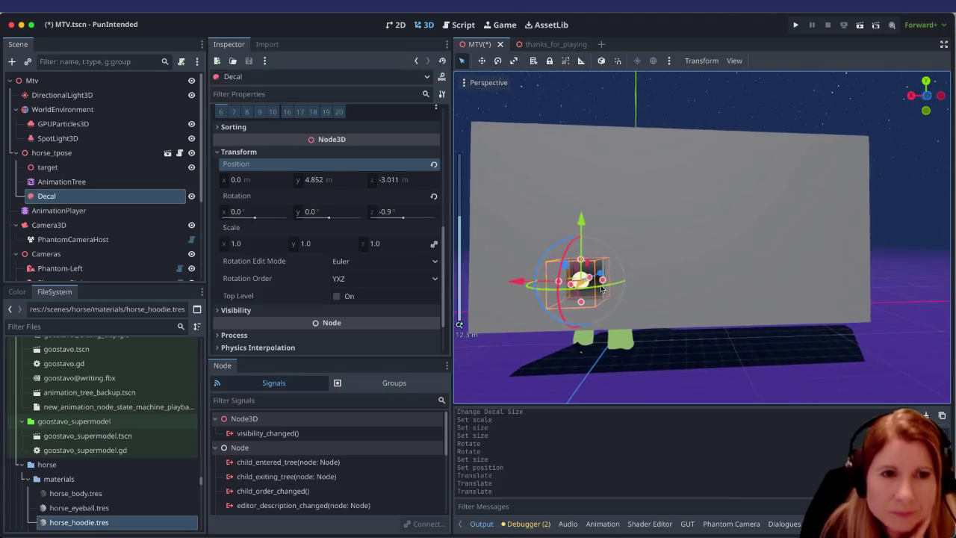
pyautogui.scroll(5, 591, 311)
pyautogui.moveTo(591, 311)
pyautogui.mouseDown()
pyautogui.moveTo(749, 298)
pyautogui.moveTo(771, 307)
pyautogui.moveTo(802, 298)
pyautogui.moveTo(751, 302)
pyautogui.mouseUp()
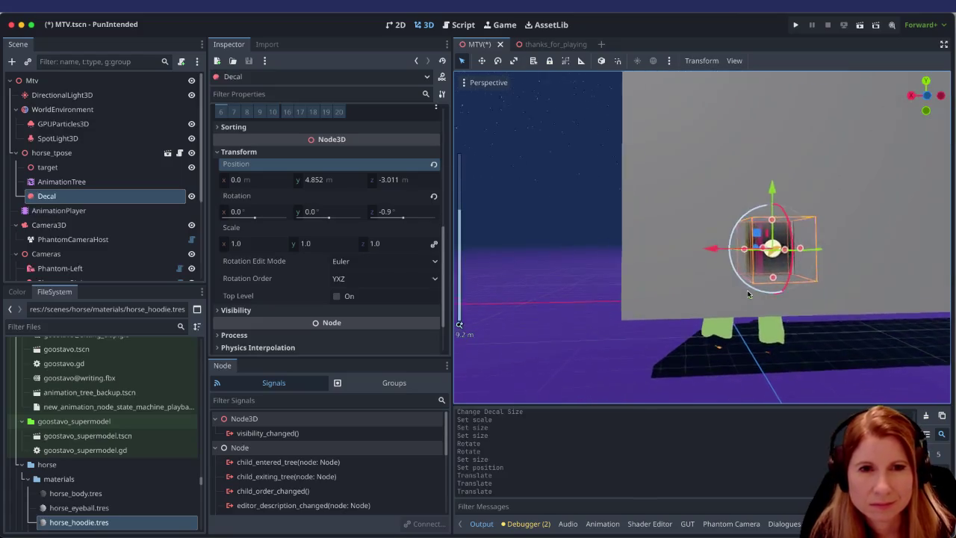
pyautogui.scroll(-2, 771, 308)
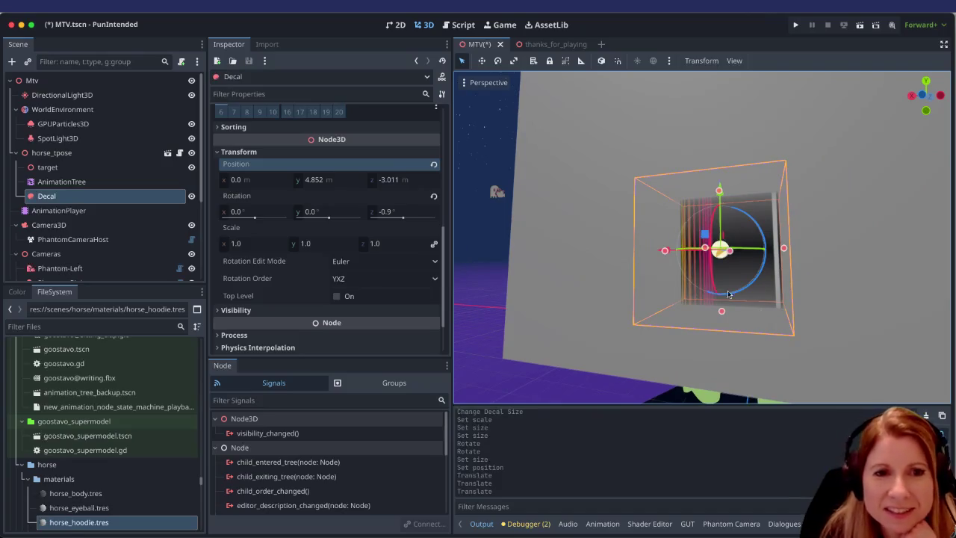
pyautogui.moveTo(743, 339); pyautogui.dragTo(764, 348)
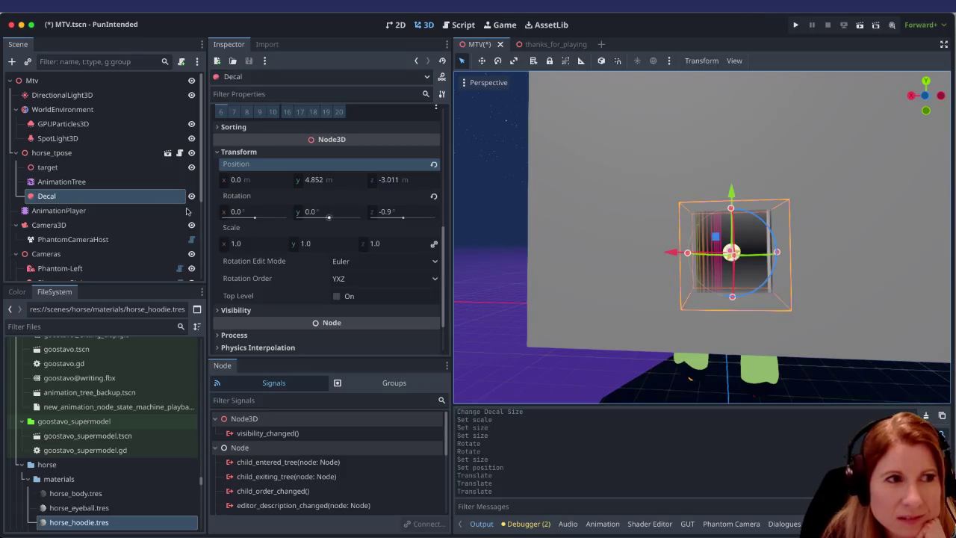
pyautogui.scroll(5, 304, 232)
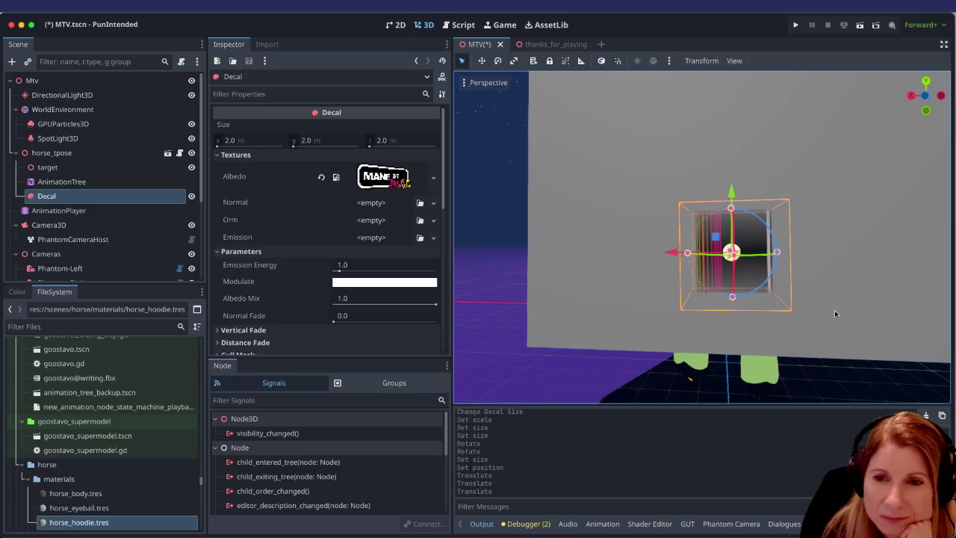
pyautogui.scroll(-4, 681, 262)
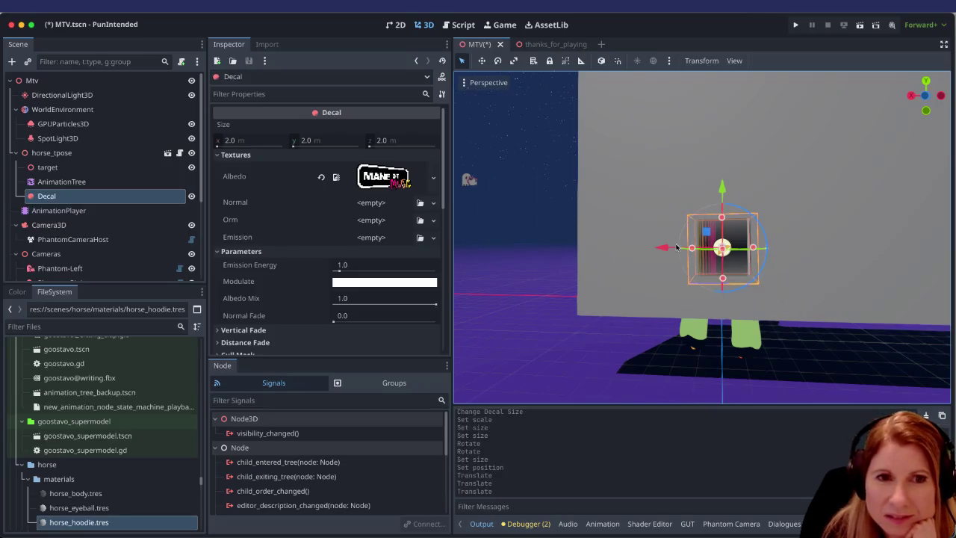
pyautogui.scroll(-1, 769, 232)
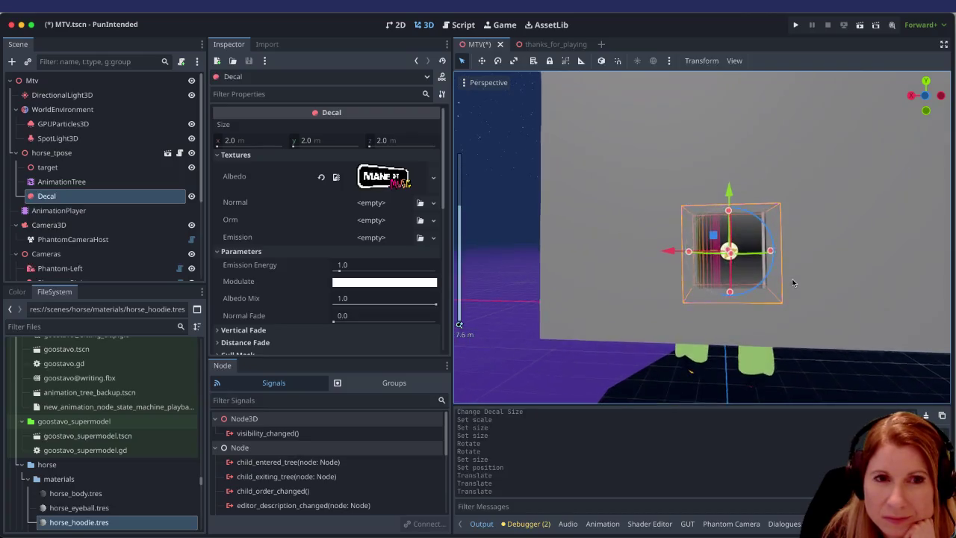
pyautogui.scroll(3, 790, 282)
pyautogui.scroll(-2, 785, 283)
pyautogui.moveTo(785, 284)
pyautogui.mouseDown()
pyautogui.moveTo(849, 288)
pyautogui.moveTo(793, 288)
pyautogui.mouseUp()
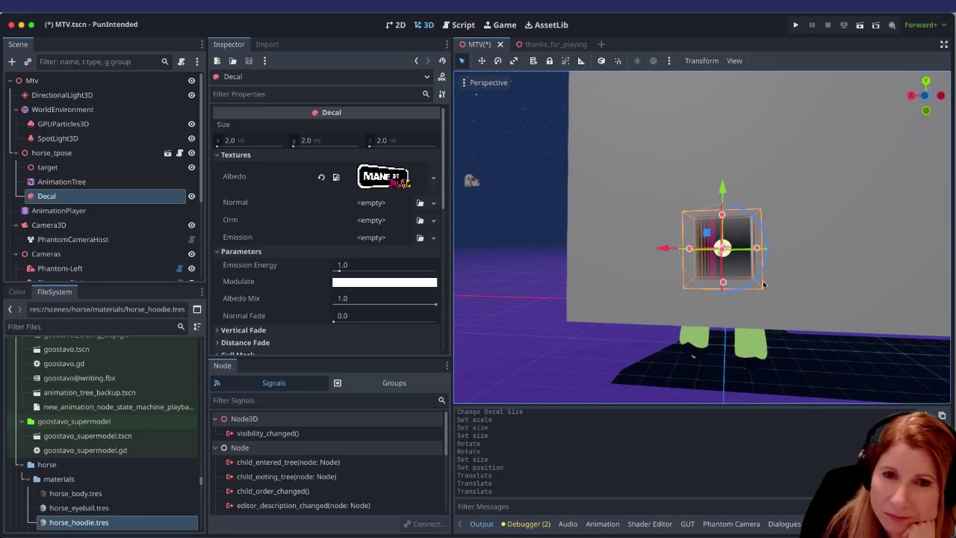